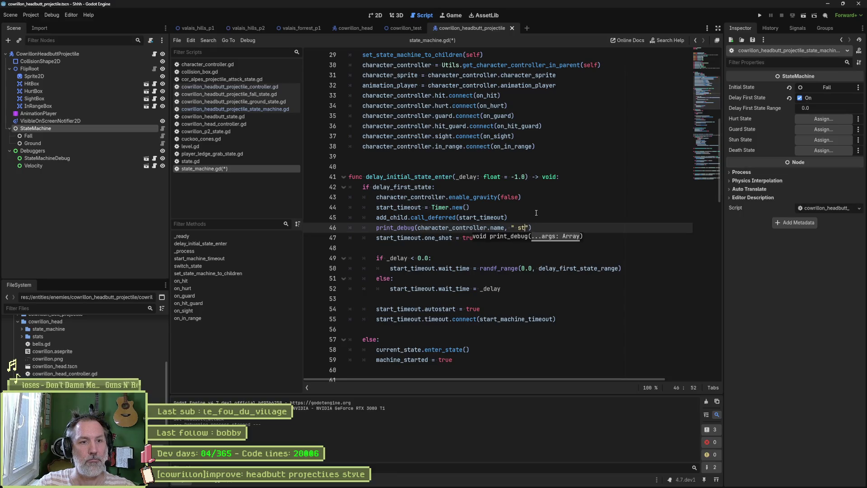
Finish the 'delay initial state' print_debug and paste a copy at the top of start_machine_timeout.
type("delay initial state")
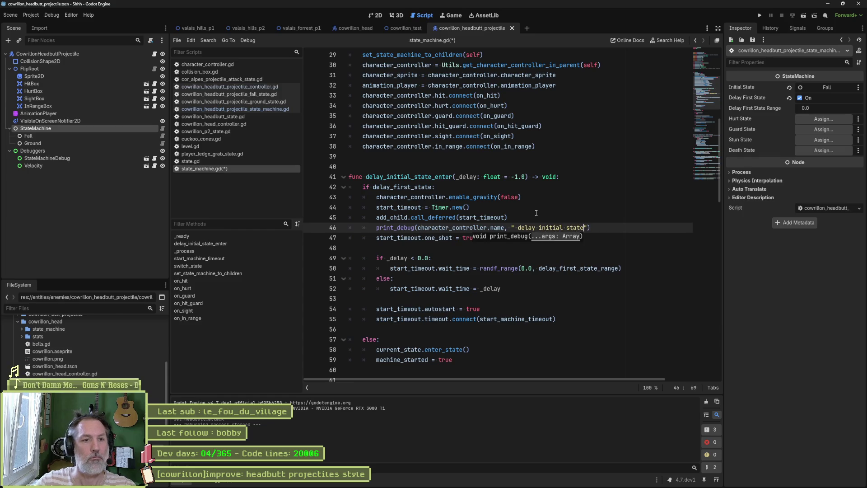
key("End")
key("shift+Up")
key("ctrl+c")
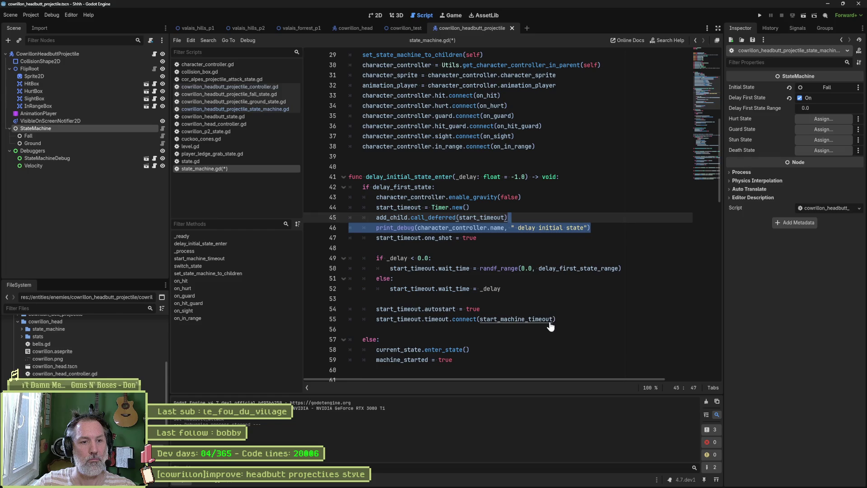
left_click(548, 321, "ctrl")
key("End")
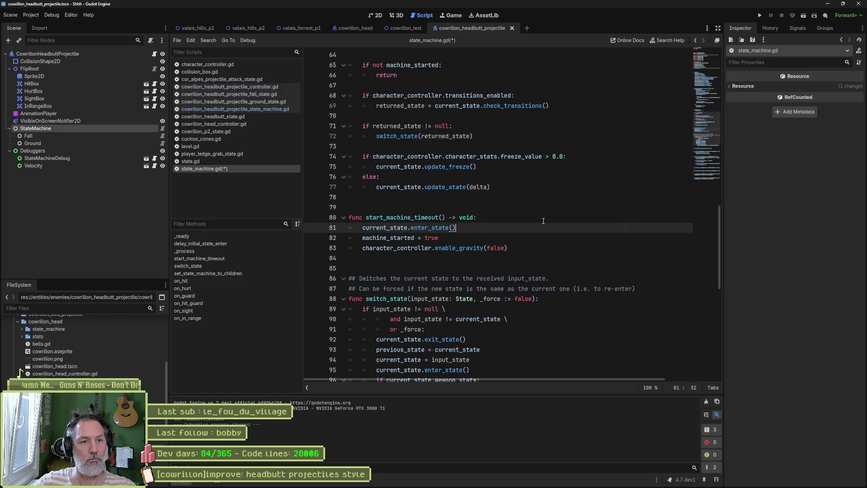
key("ctrl+v")
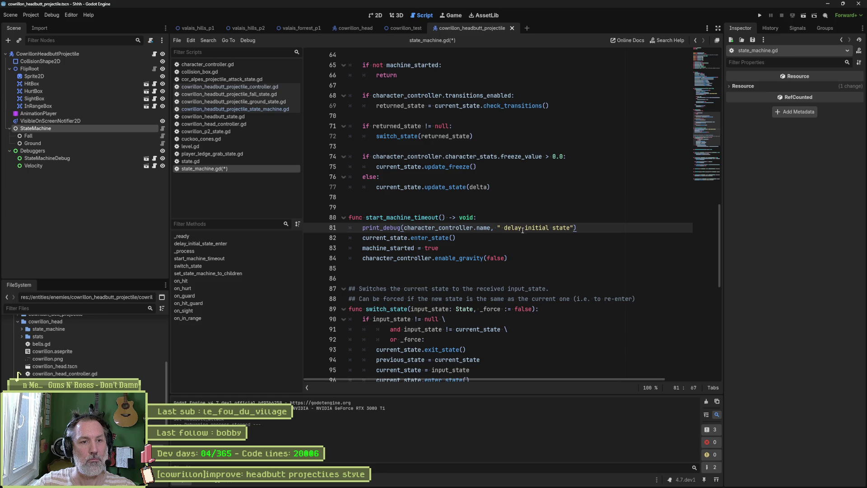
Change the pasted print to 'start initial state' and run the cowrillon_test scene.
left_click_drag(505, 228, 523, 227)
type("start")
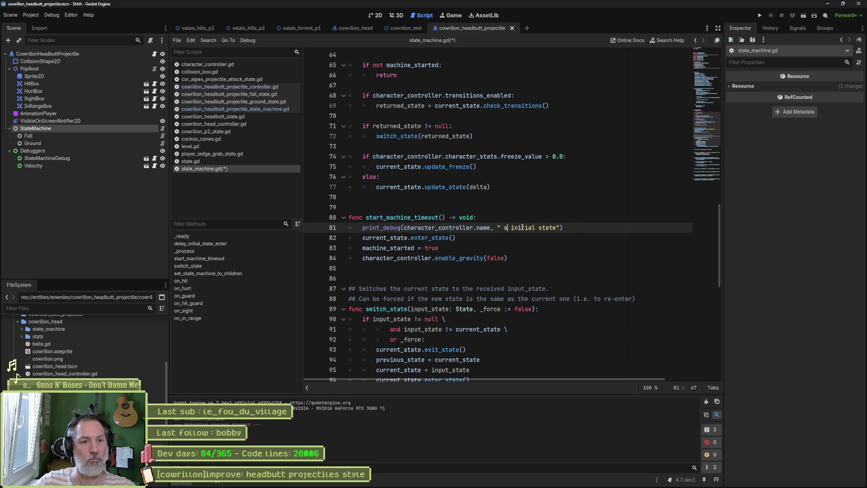
left_click(400, 29)
key("F6")
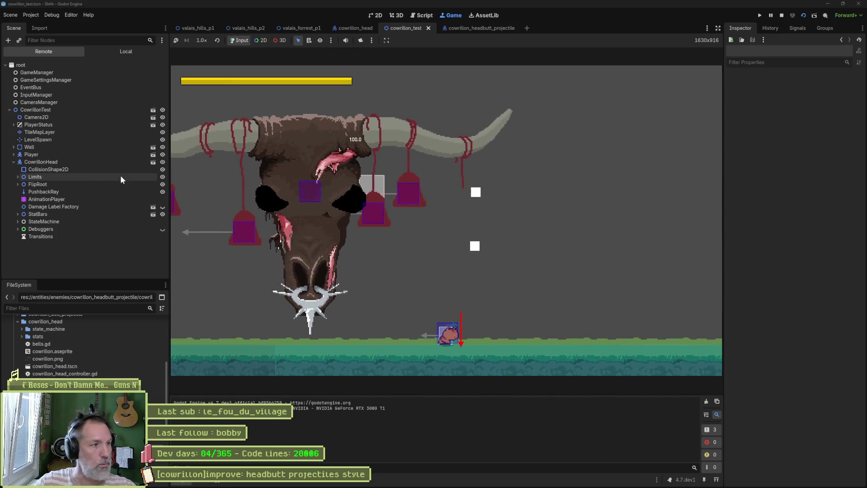
Trigger CowrillonHead's Headbutt Attack in the running test scene, then stop the game.
left_click(93, 162)
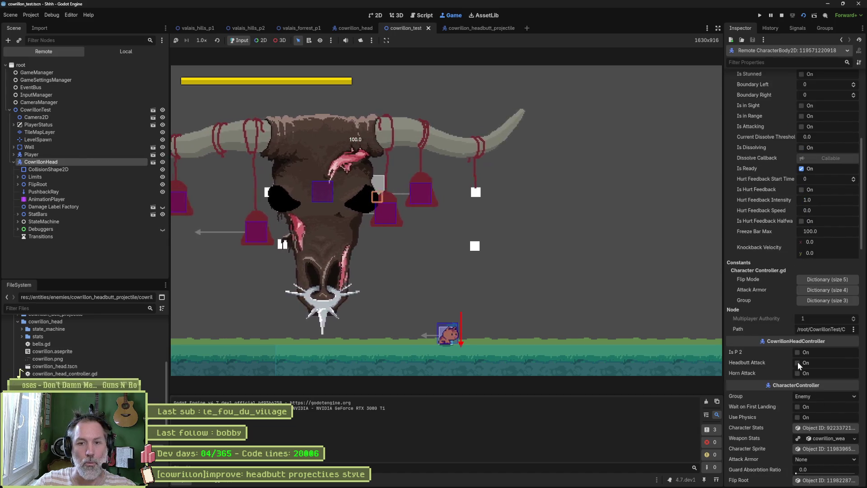
left_click(798, 363)
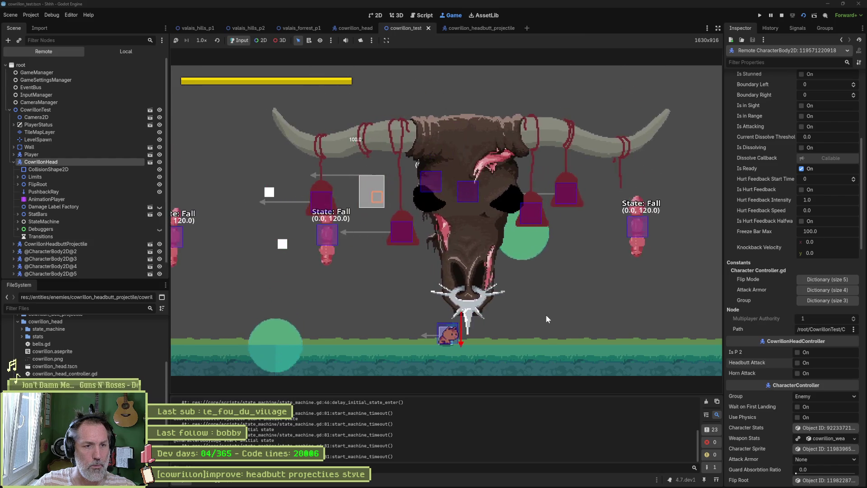
key("F8")
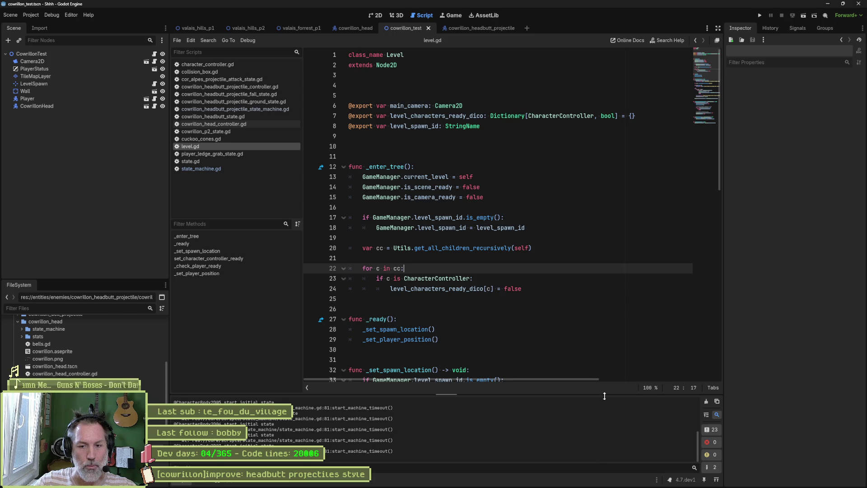
Restore the editor window from maximized and shorten it by raising its bottom edge.
left_click(842, 4)
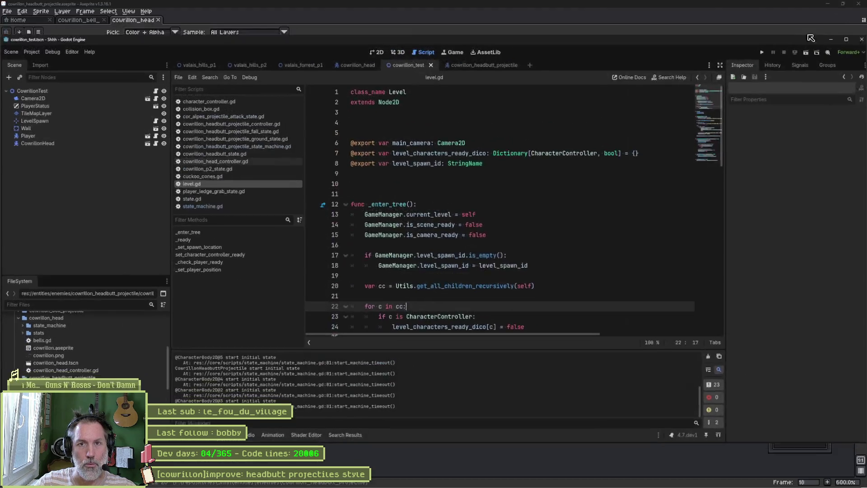
left_click_drag(640, 35, 636, 5)
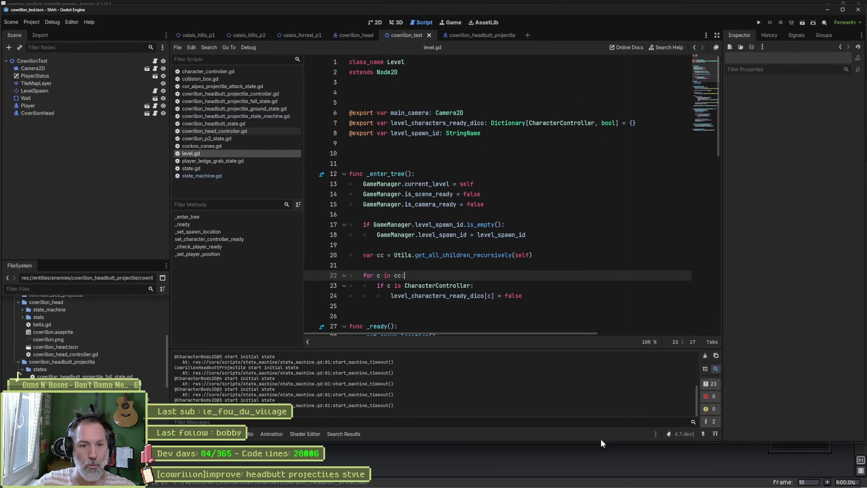
left_click_drag(600, 441, 600, 422)
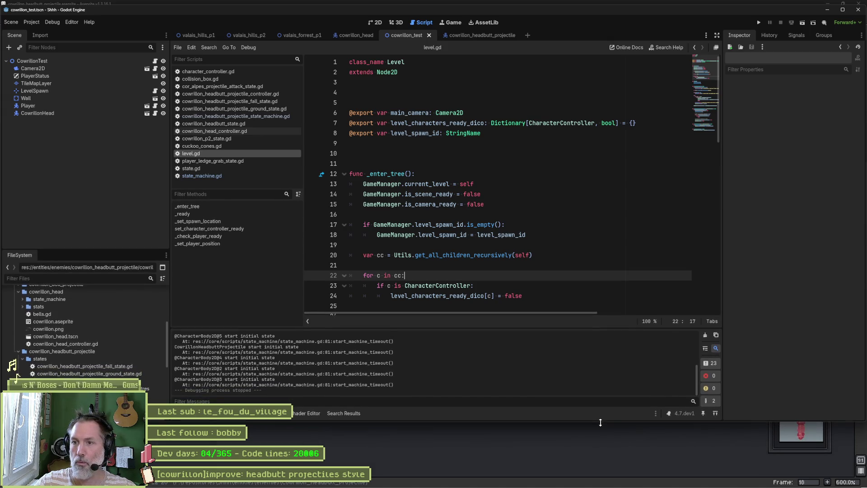
Rerun the test with a CowrillonHead headbutt, stop it, enlarge the output panel, and relaunch.
left_click(614, 67)
key("F6")
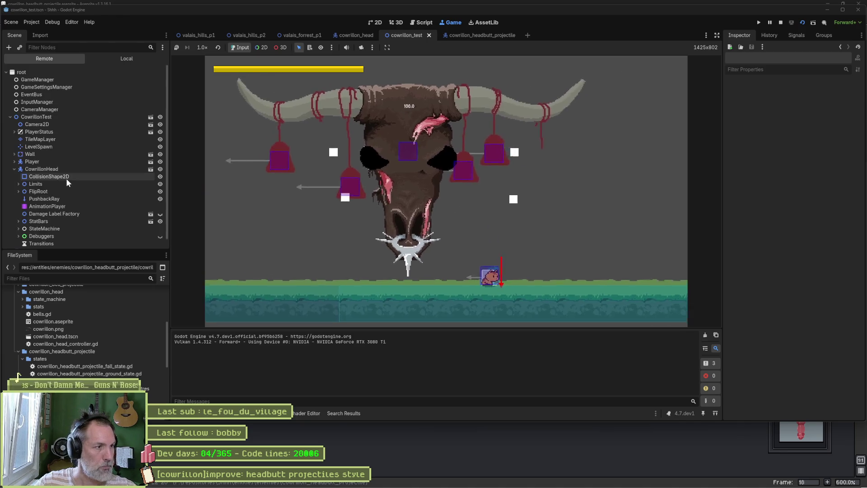
left_click(61, 168)
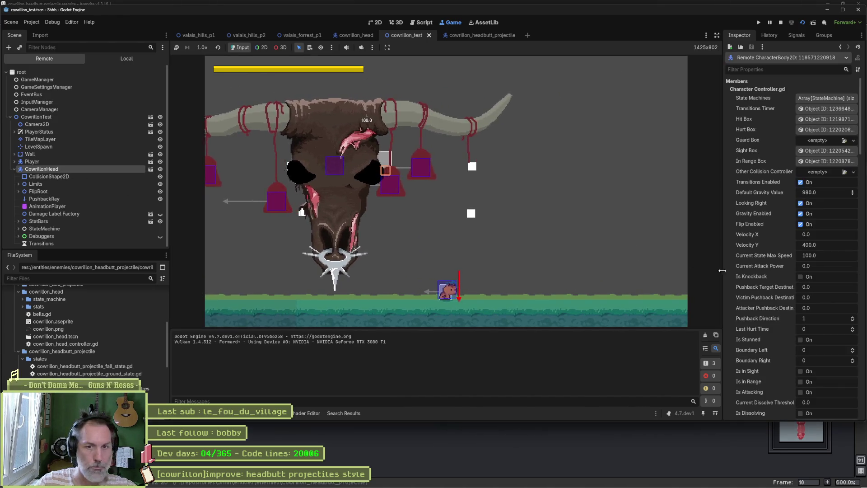
scroll(798, 312, "down", 15)
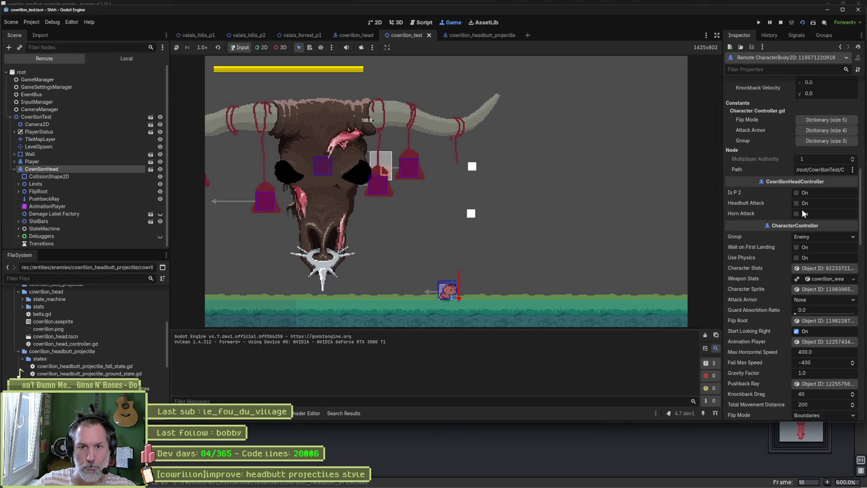
left_click(796, 203)
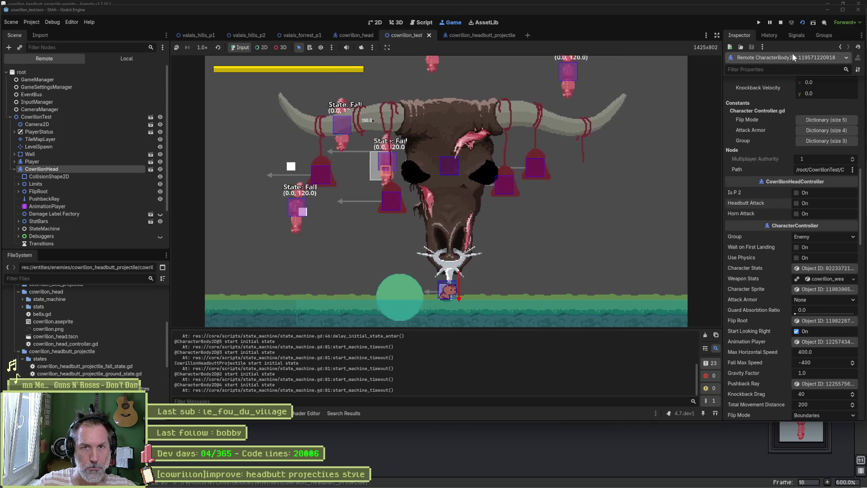
left_click(781, 22)
left_click_drag(471, 328, 473, 219)
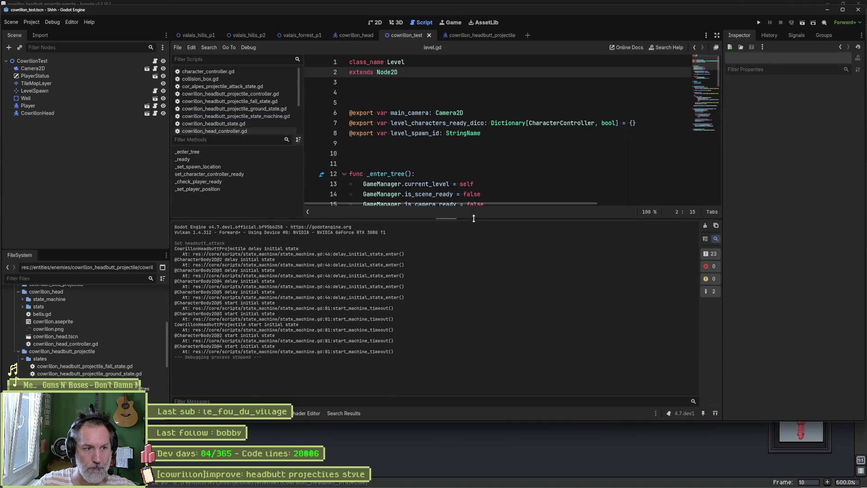
key("F6")
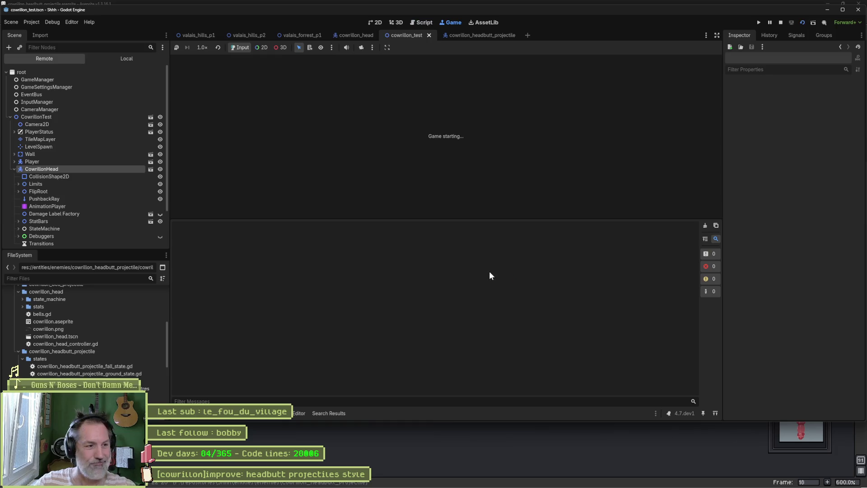
Trigger CowrillonHead's Headbutt Attack, watch the projectiles' initial-state logs, then stop the game.
left_click(55, 168)
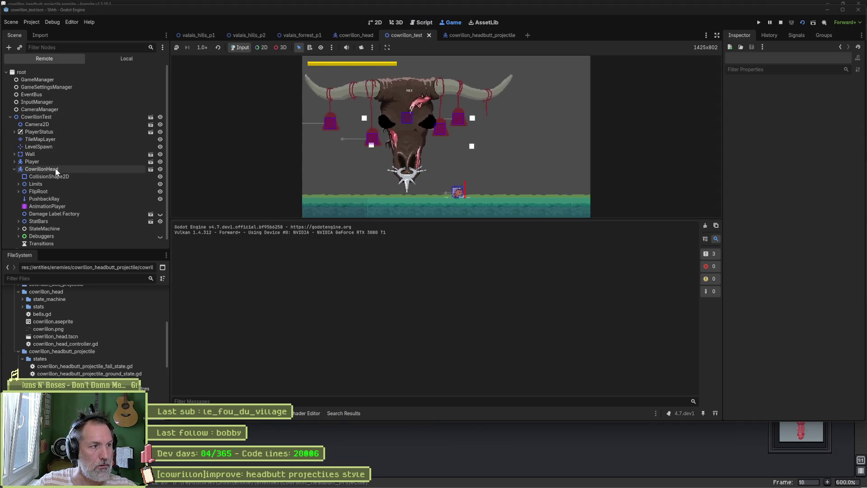
scroll(796, 308, "down", 10)
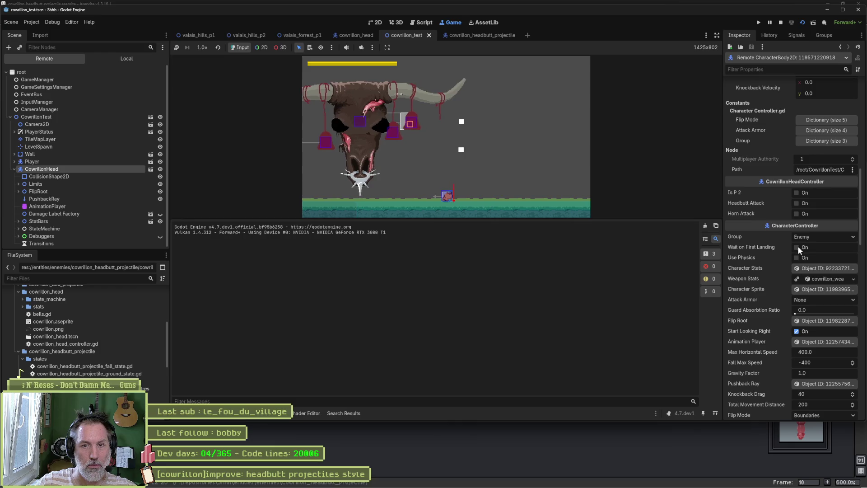
left_click(798, 203)
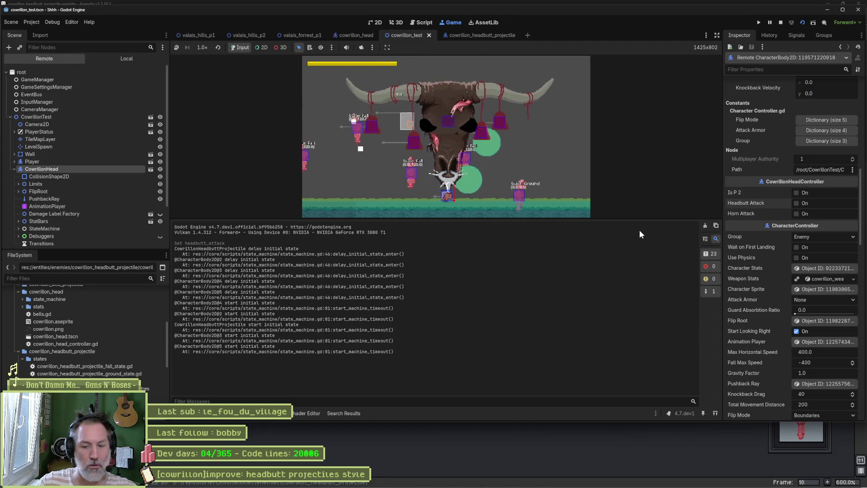
key("F8")
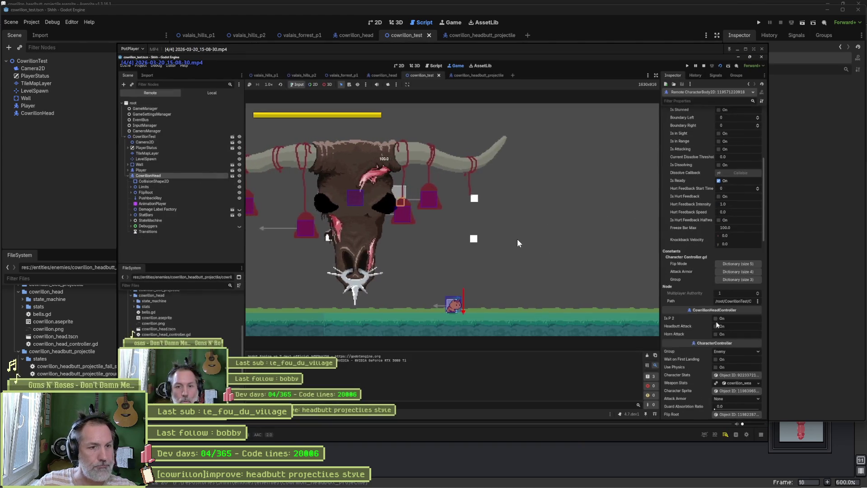
Scrub the recording to the headbutt, play, pause, step one frame, and maximize the player.
left_click(529, 428)
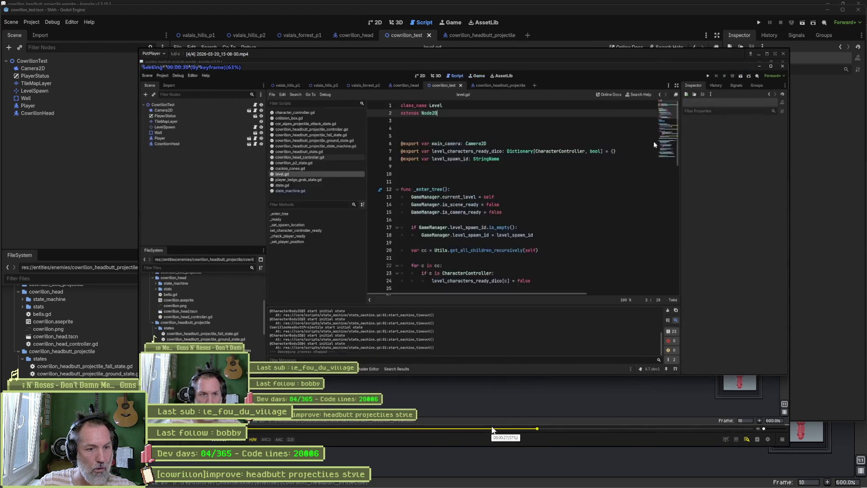
left_click(522, 429)
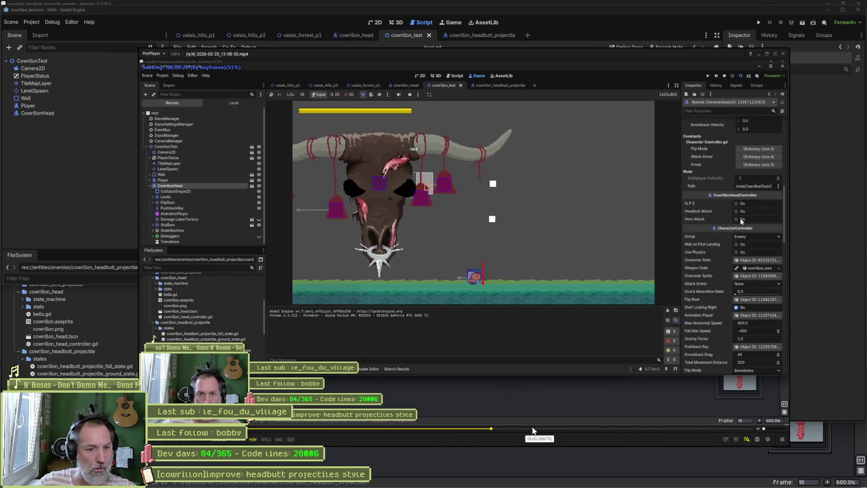
left_click(634, 429)
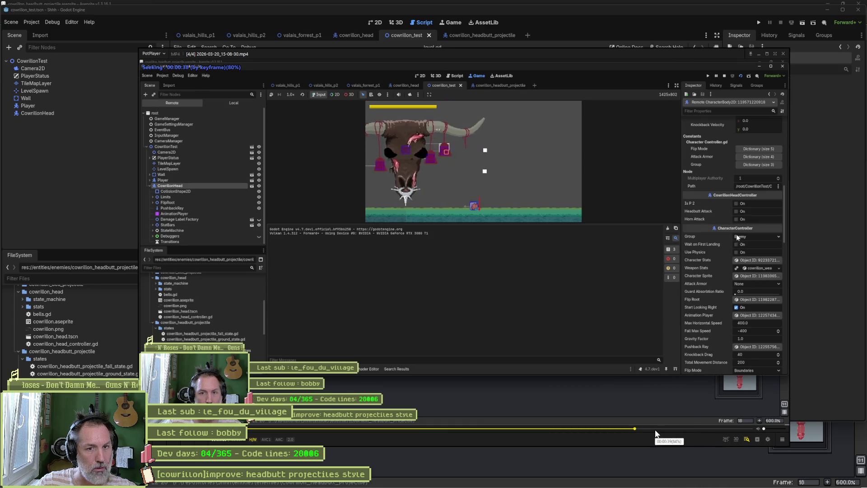
key("space")
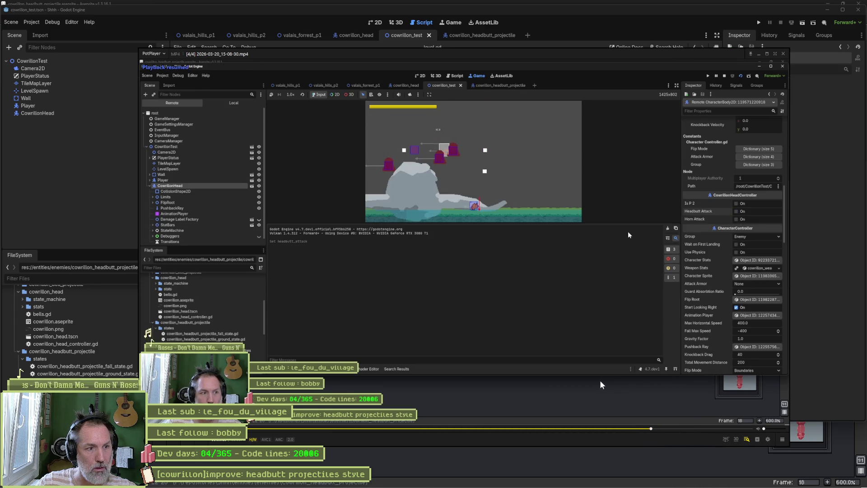
key("space")
key("f")
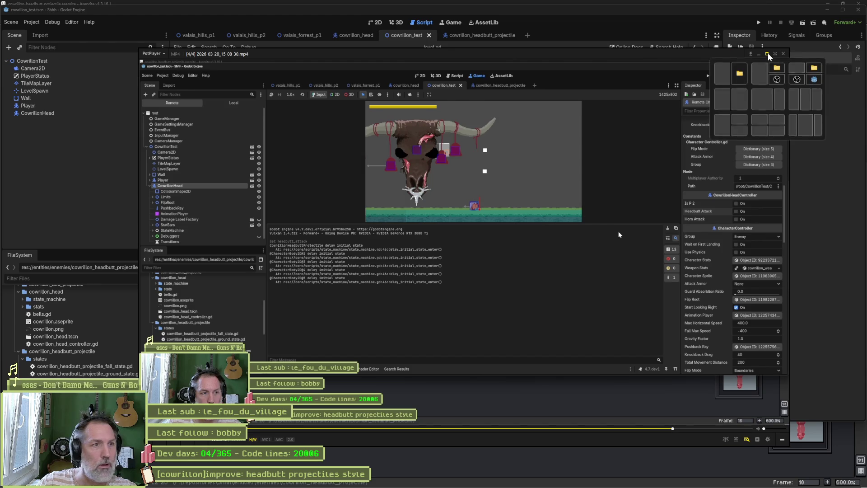
left_click(769, 54)
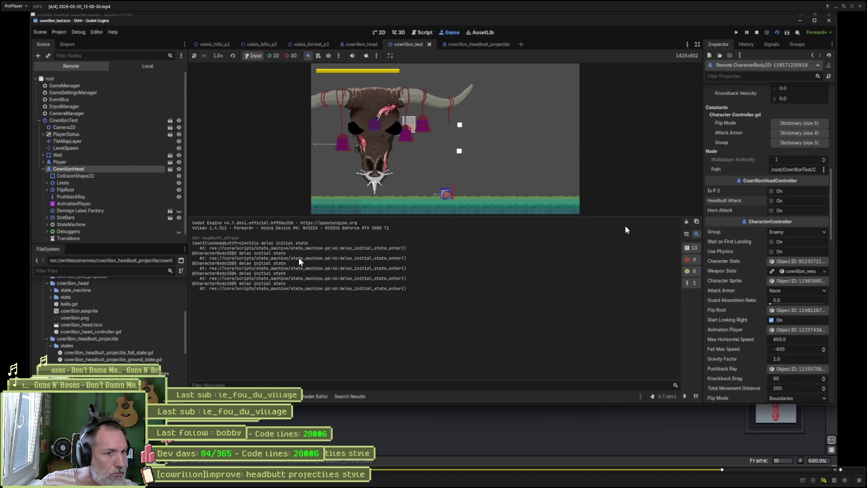
Step the recording frame by frame until 'start initial state' logs appear, then leave fullscreen.
key("f")
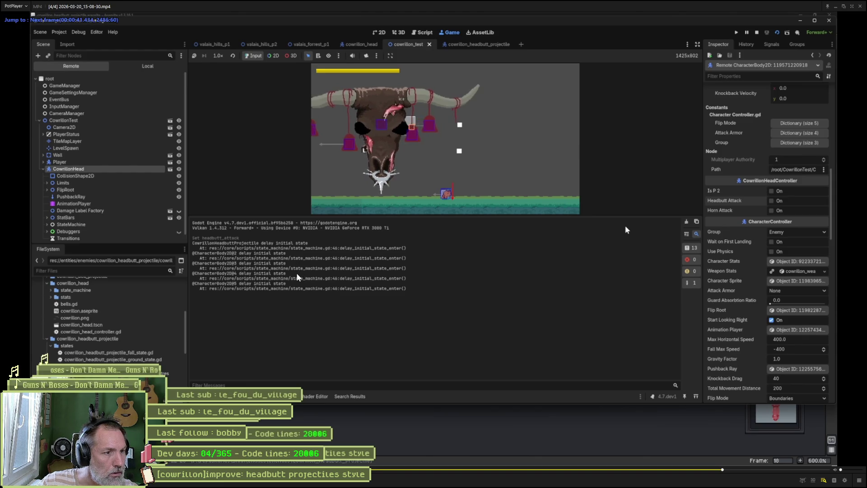
key("f")
key("f")
key("f")
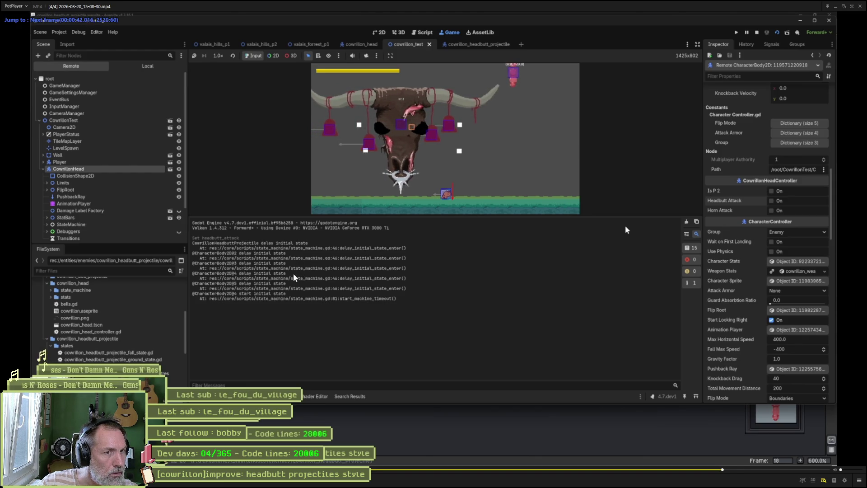
key("f")
key("f")
key("f")
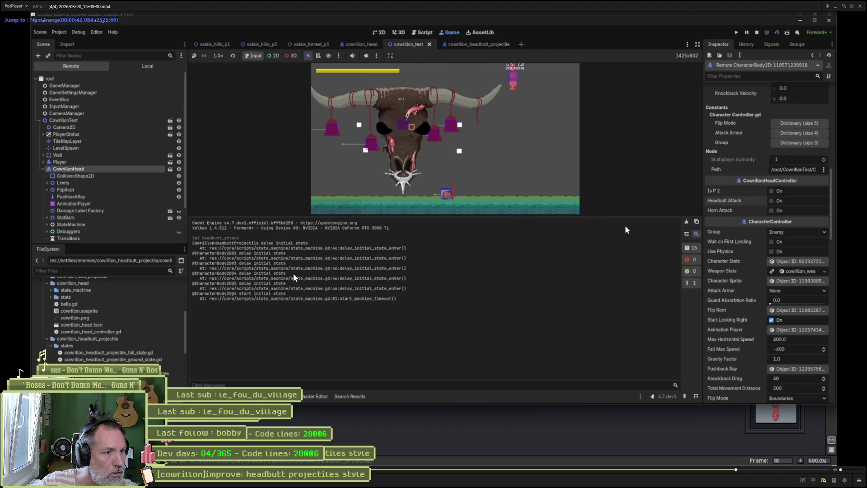
key("f")
key("f")
key("f")
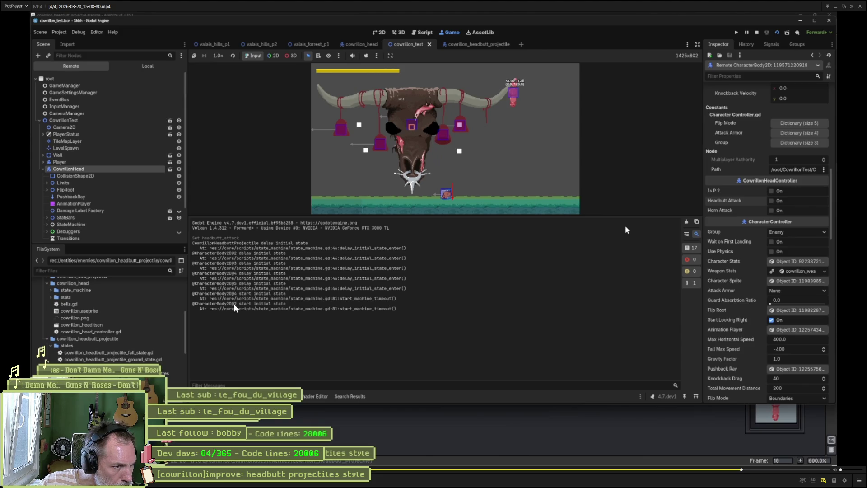
key("f")
key("f")
key("f")
key("f")
key("f")
key("f")
key("f")
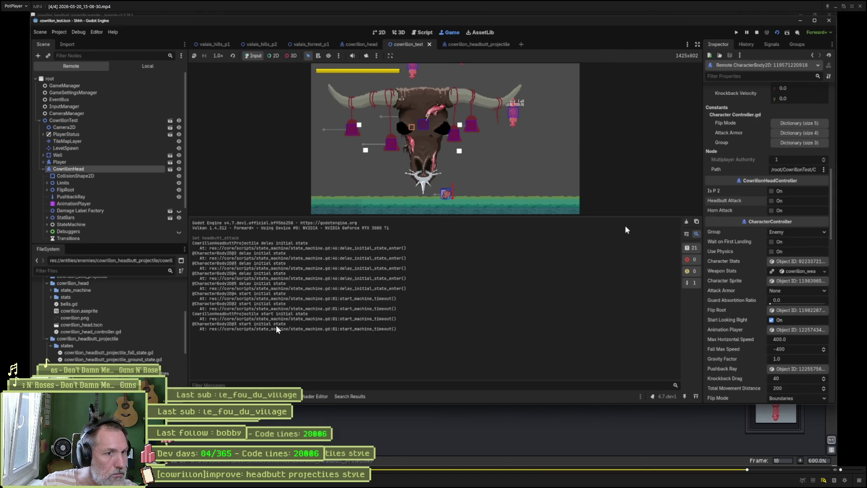
key("f")
key("f")
key("f")
key("f")
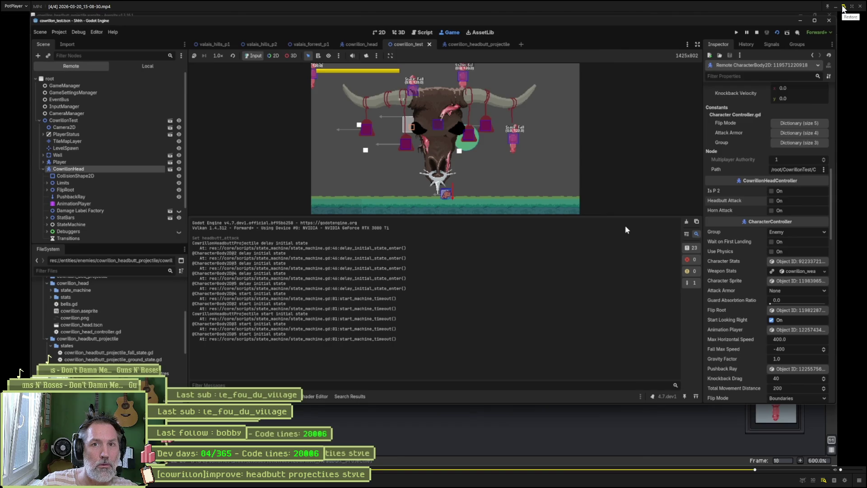
left_click(851, 6)
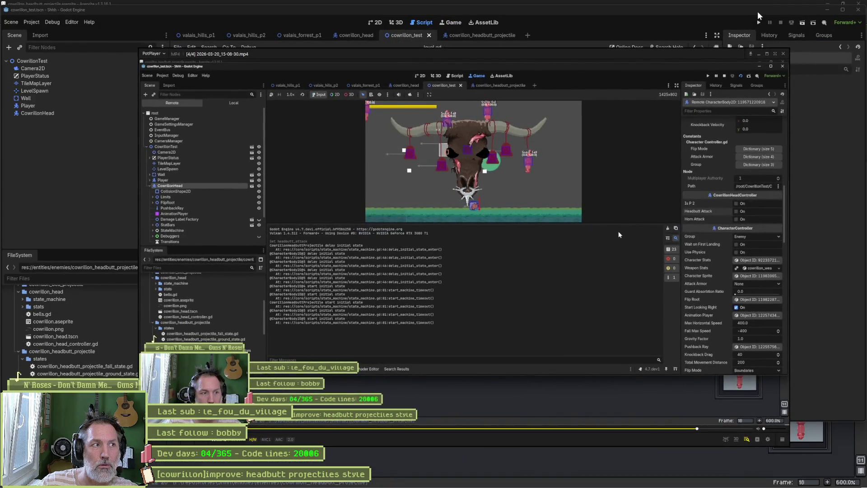
Maximize Godot and uncheck Delay First State in the cowrillon_headbutt_projectile scene.
left_click(758, 16)
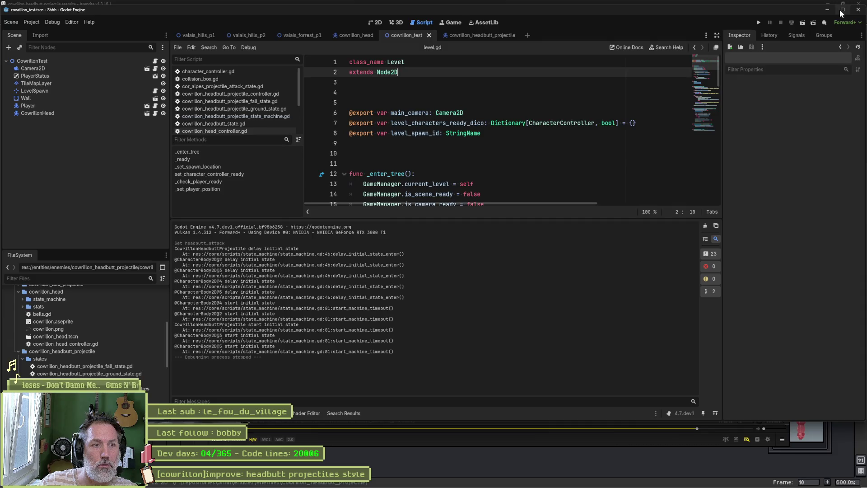
left_click(840, 10)
left_click(440, 28)
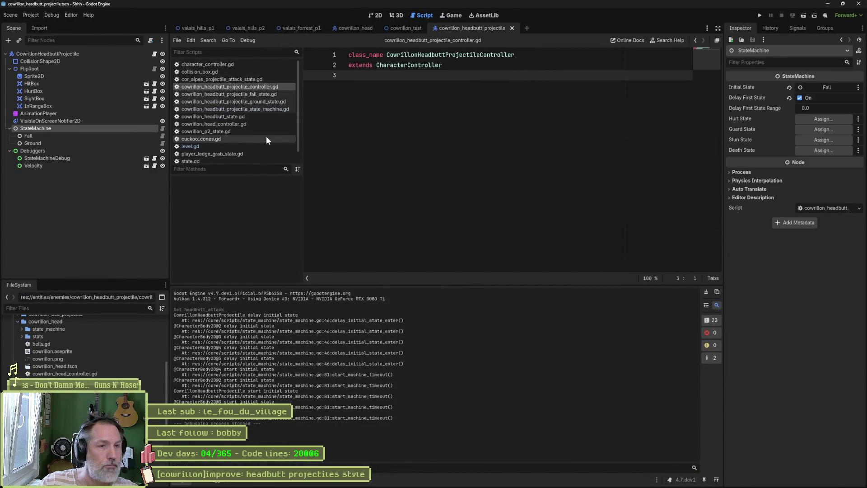
left_click(799, 97)
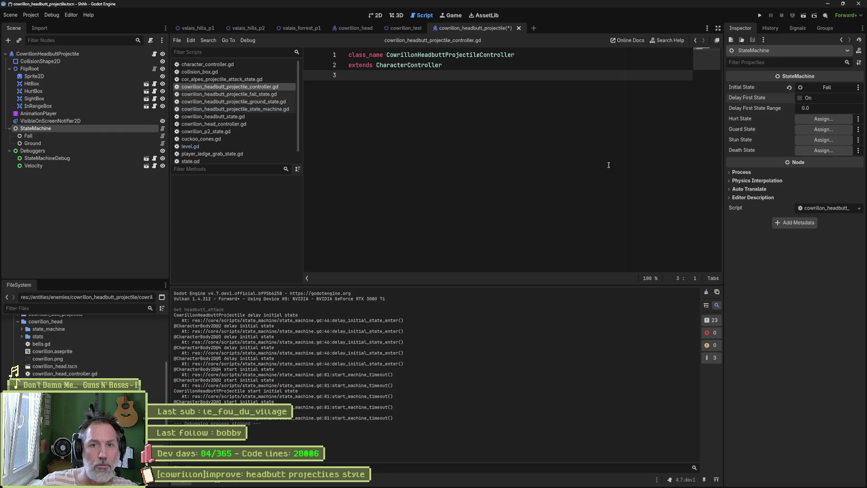
Run cowrillon_test, trigger CowrillonHead's Headbutt Attack twice, and stop the game.
left_click(417, 29)
key("F6")
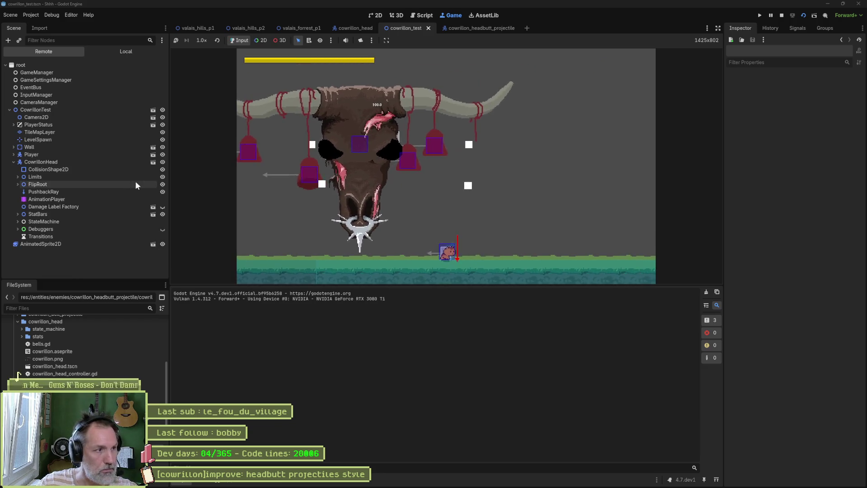
left_click(98, 156)
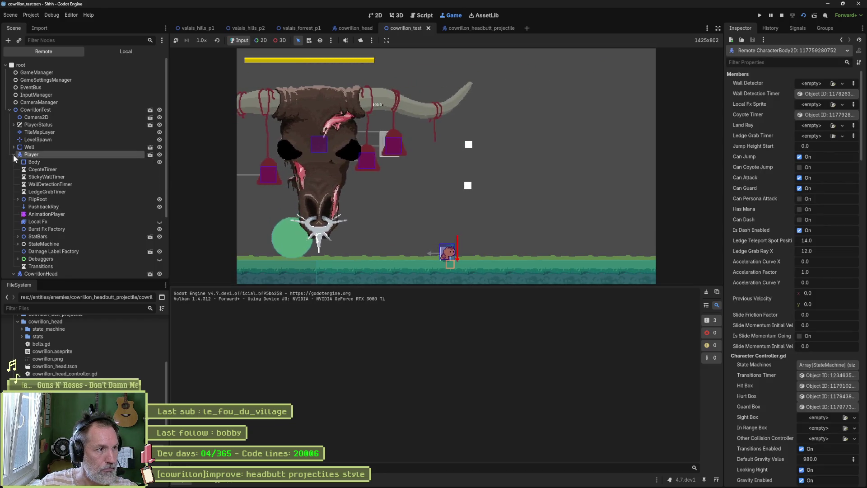
left_click(50, 161)
scroll(762, 247, "down", 5)
left_click(795, 311)
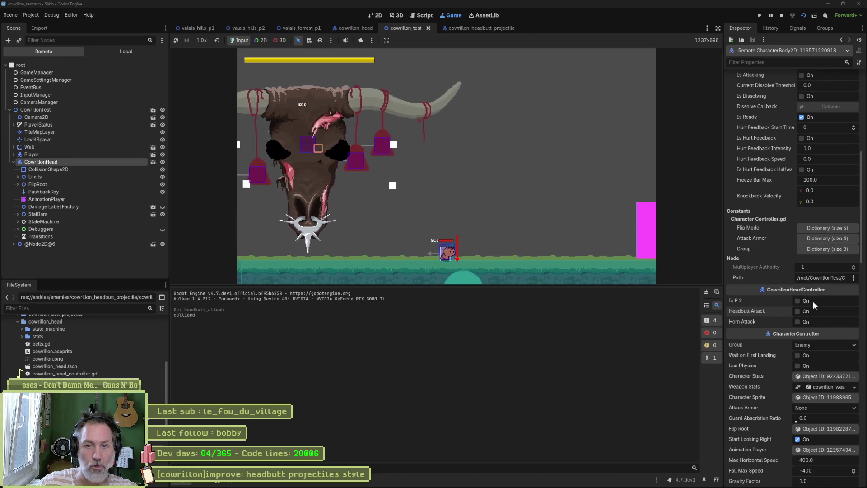
left_click(797, 311)
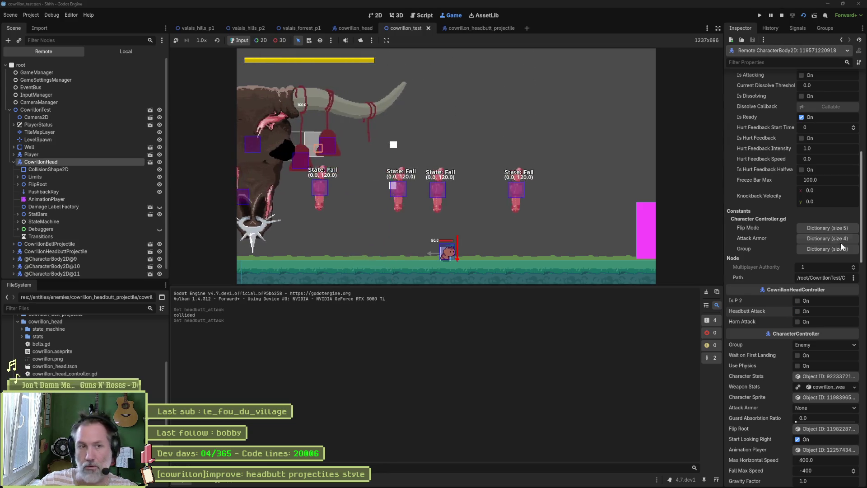
left_click(781, 15)
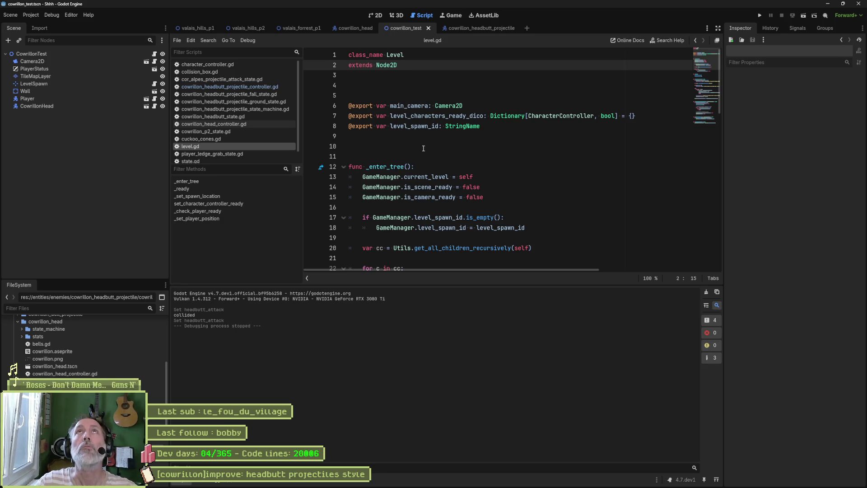
left_click(445, 163)
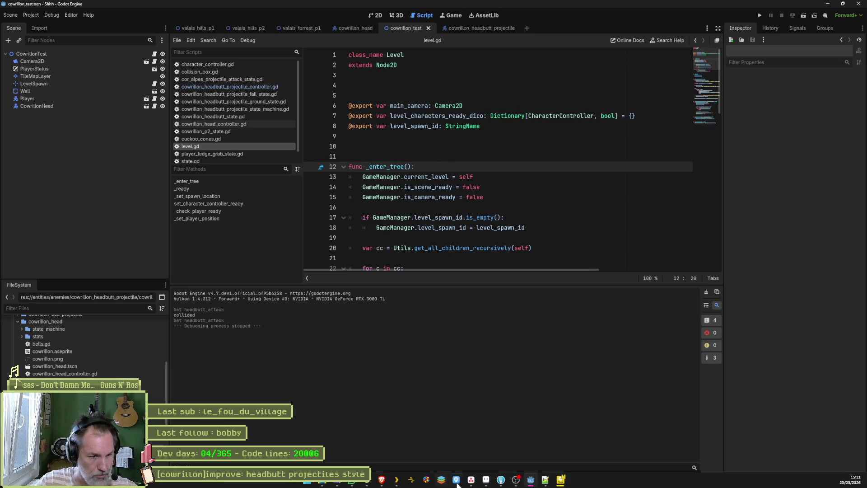
Add '[state_machine]refacto: manual delay initial state enter timer' as the top In progress task.
left_click(471, 479)
scroll(369, 388, "down", 5)
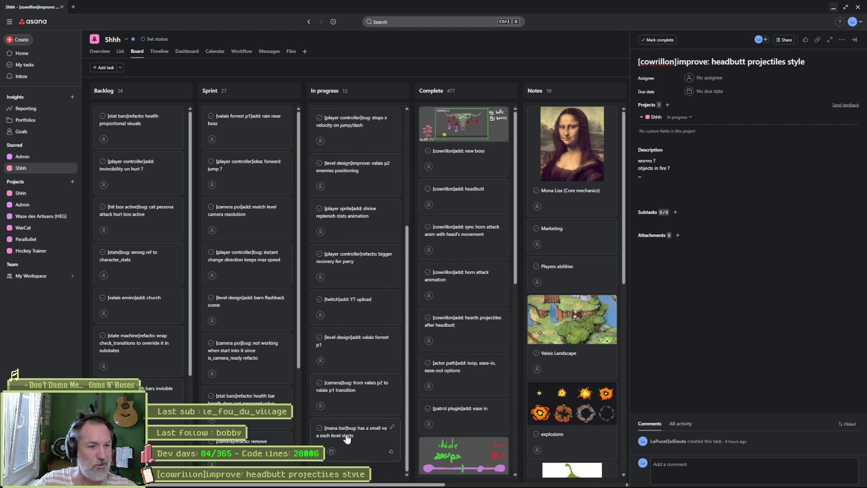
left_click(354, 470)
left_click(662, 63)
type("[]")
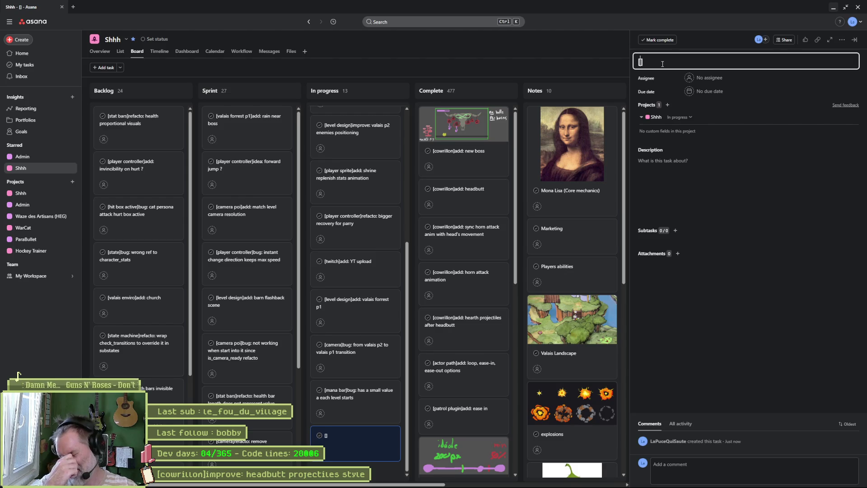
type("state_machi")
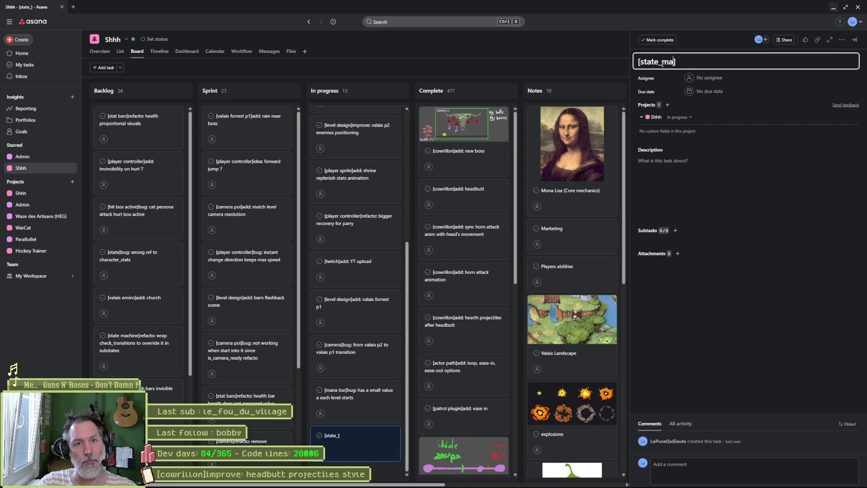
type("ne")
key("Right")
type("refact")
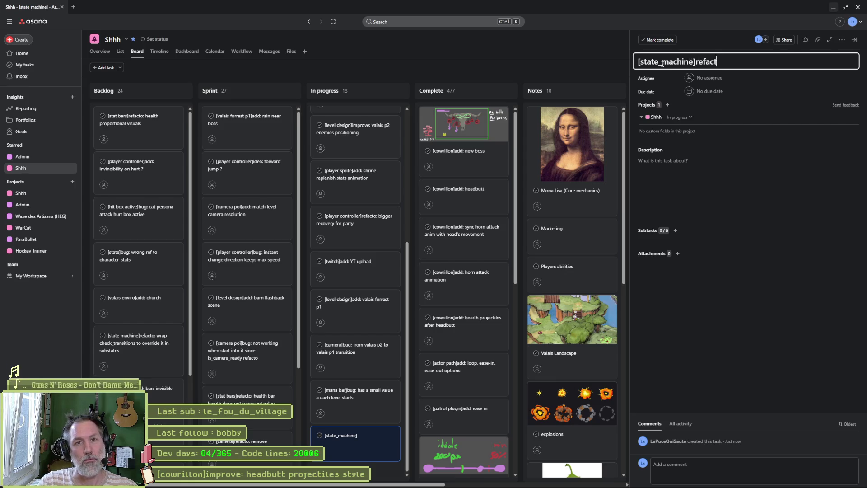
type("o: manual delay intial")
key("BackSpace")
key("BackSpace")
key("BackSpace")
type("itial state timer")
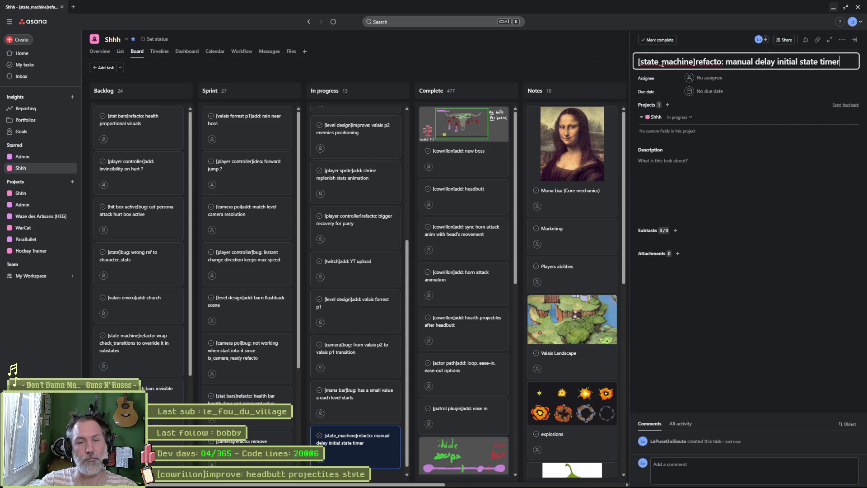
type("enter")
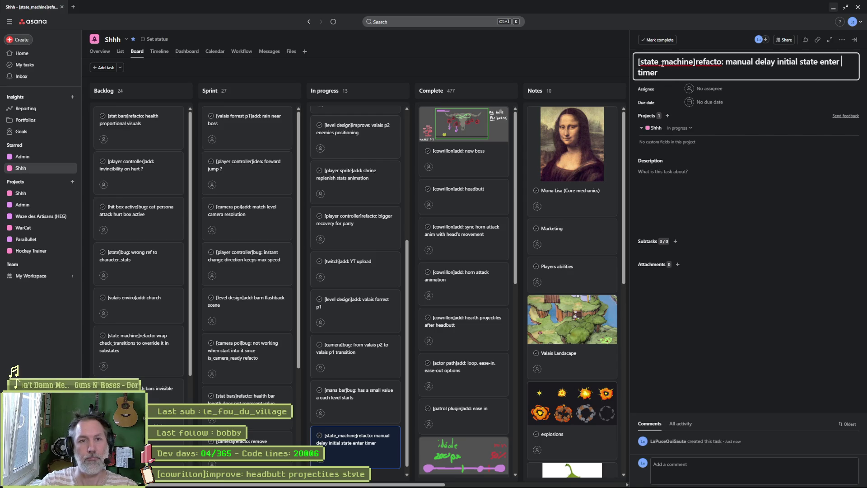
mouse_move(350, 442)
left_mouse_down()
mouse_move(359, 408)
mouse_move(352, 121)
left_mouse_up()
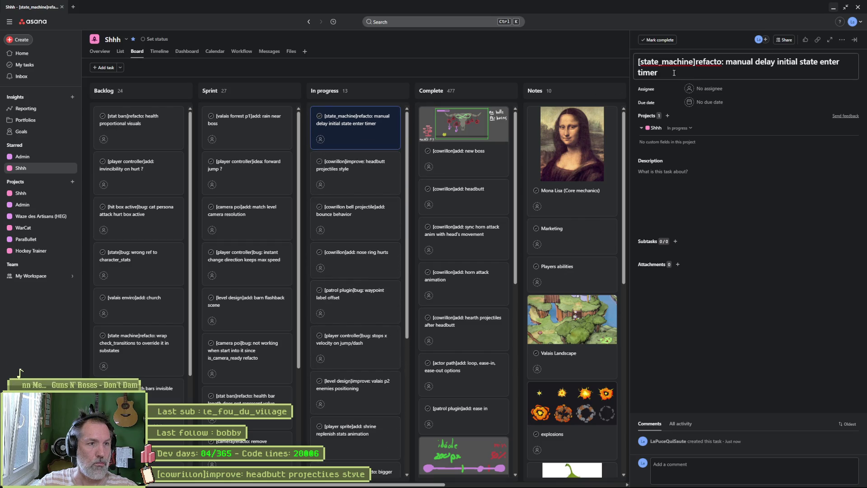
left_click(835, 8)
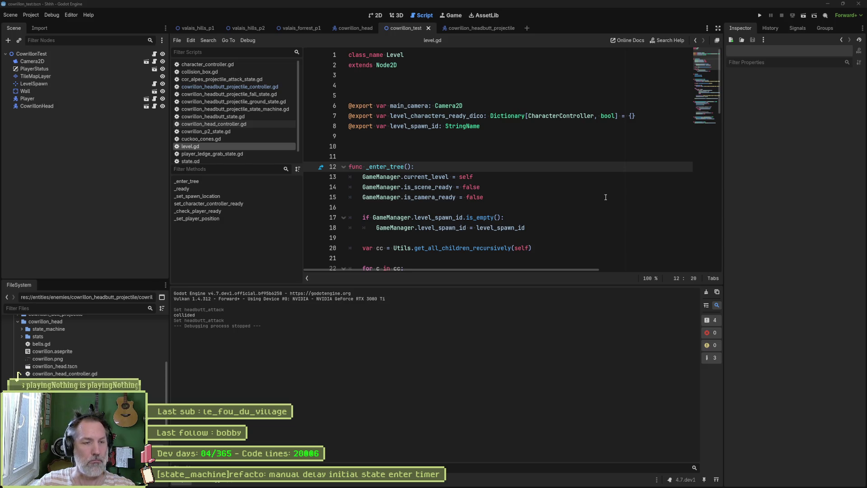
Delete the 'start initial state' debug print on line 81 of state_machine.gd.
left_click(545, 175)
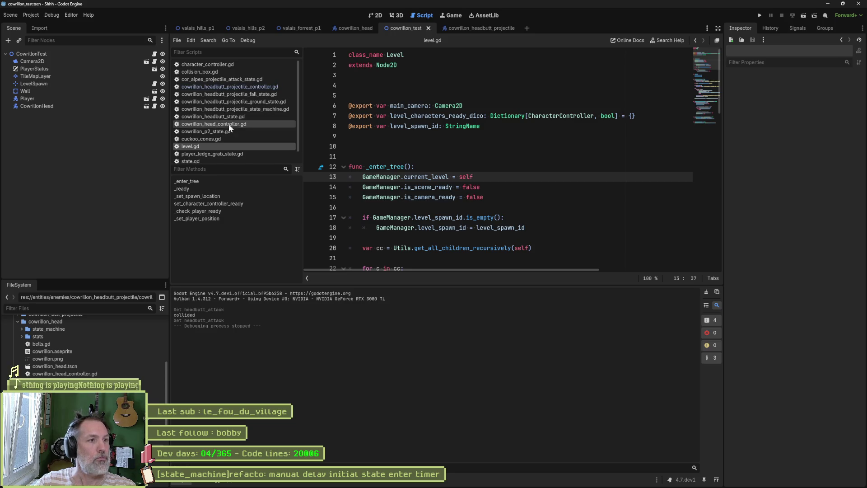
scroll(236, 154, "down", 1)
left_click(223, 156)
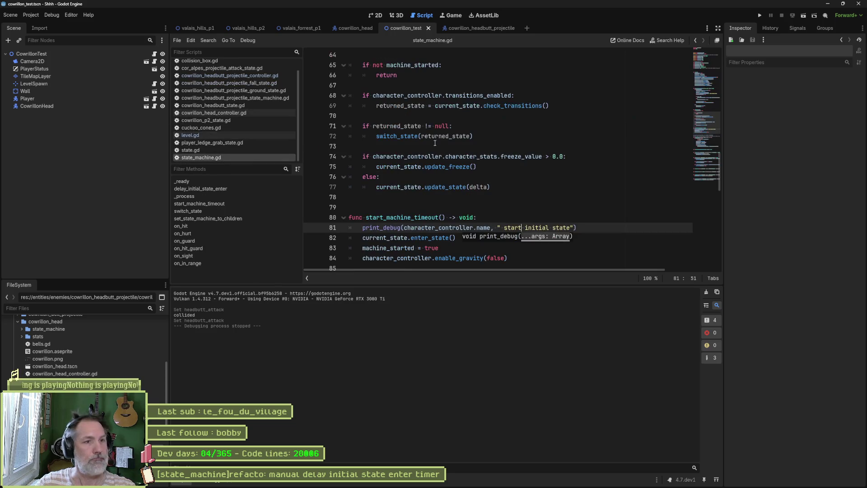
left_click(590, 228)
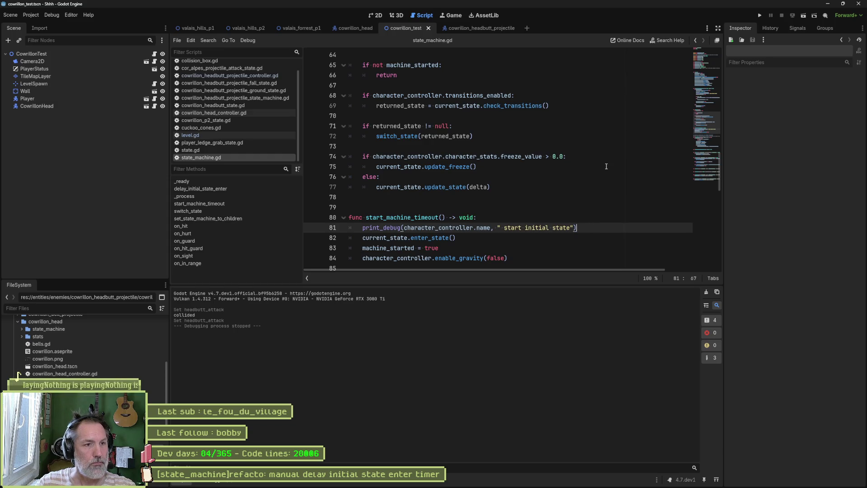
key("ctrl+shift+k")
Search the project for every use of delay_first_state_range with Find in Files.
scroll(484, 160, "up", 2)
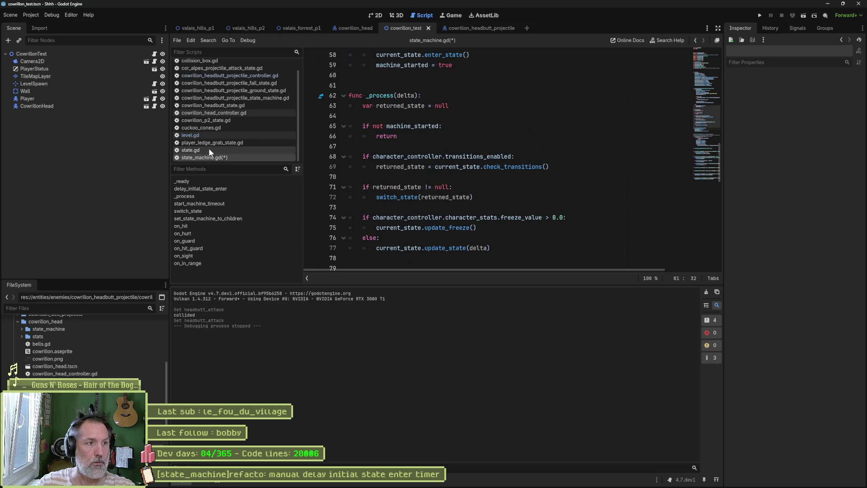
left_click(709, 64)
scroll(710, 64, "up", 2)
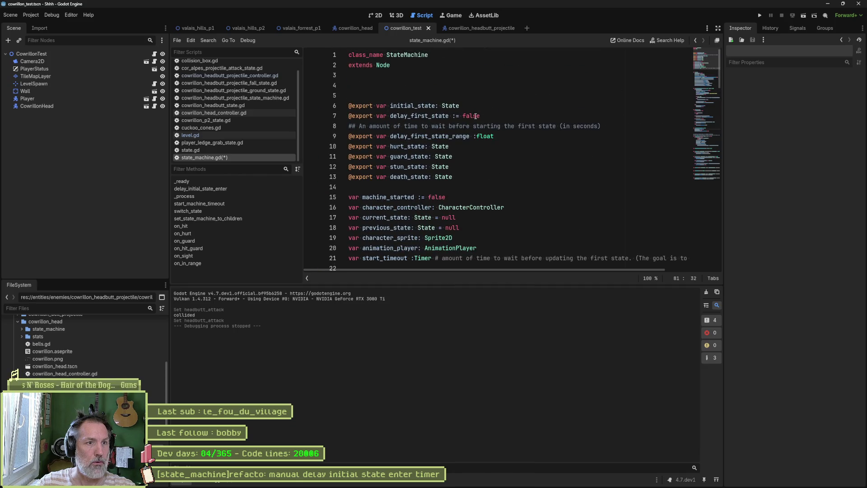
double_click(430, 117)
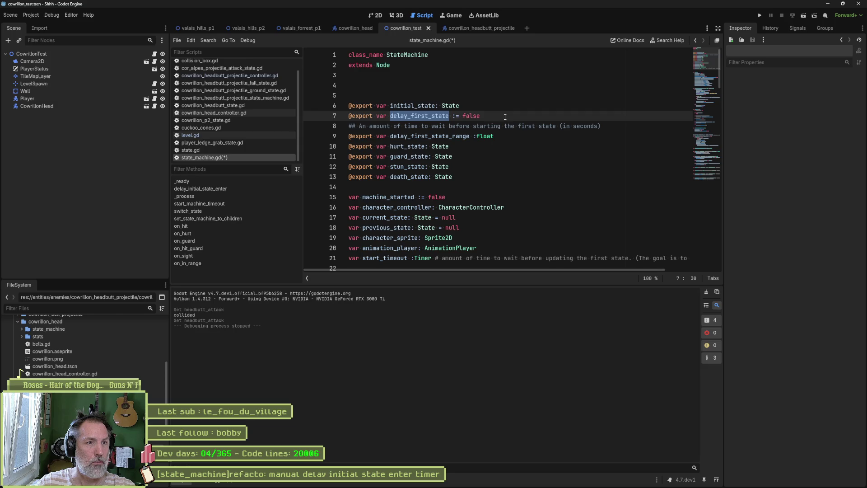
double_click(429, 136)
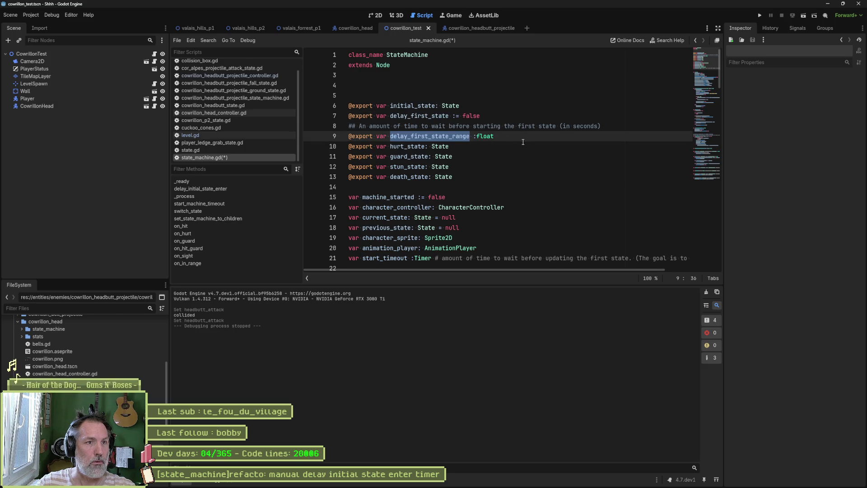
left_click_drag(448, 136, 448, 126)
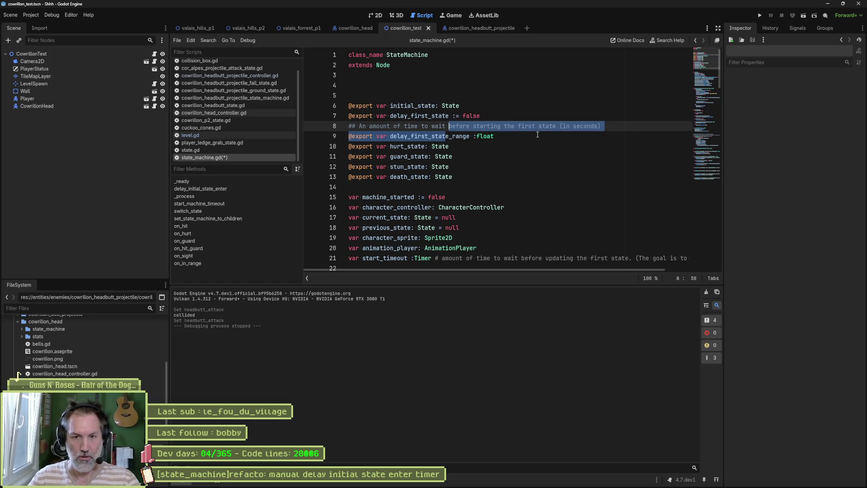
double_click(465, 136)
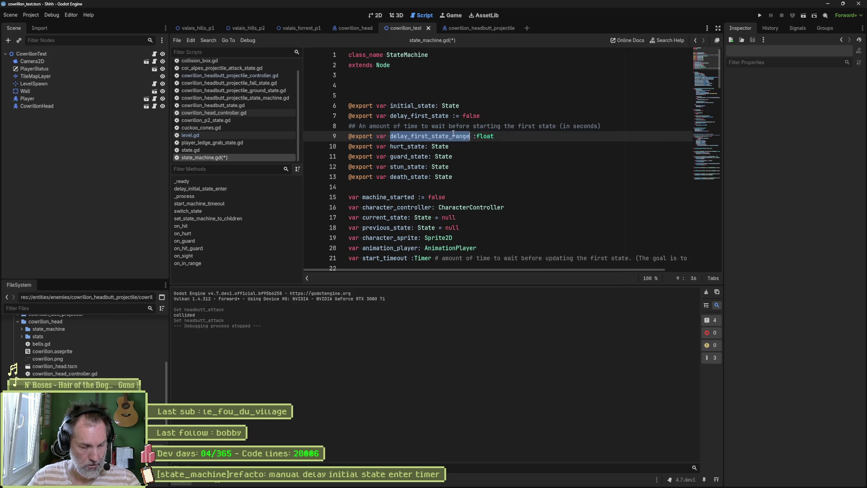
key("ctrl+shift+f")
key("Return")
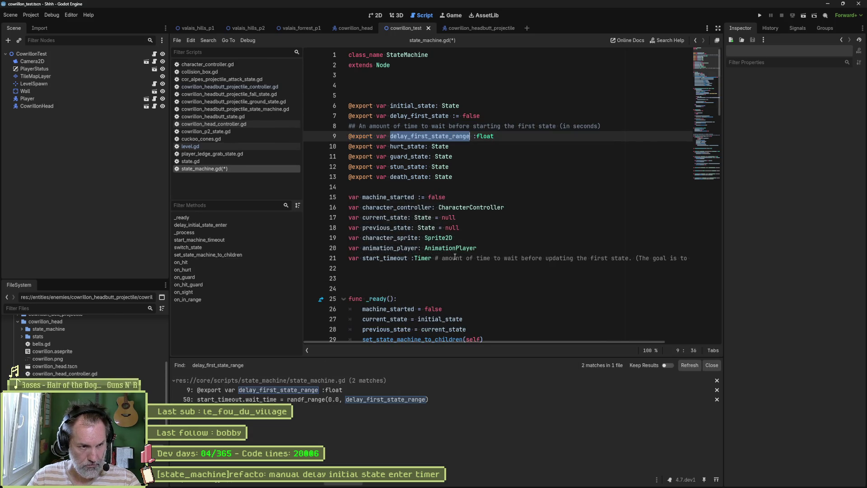
After enable_gravity(false) in the delayed branch, add delay_timer_start_time_msec = Time.get_ticks_msec().
left_click(360, 400)
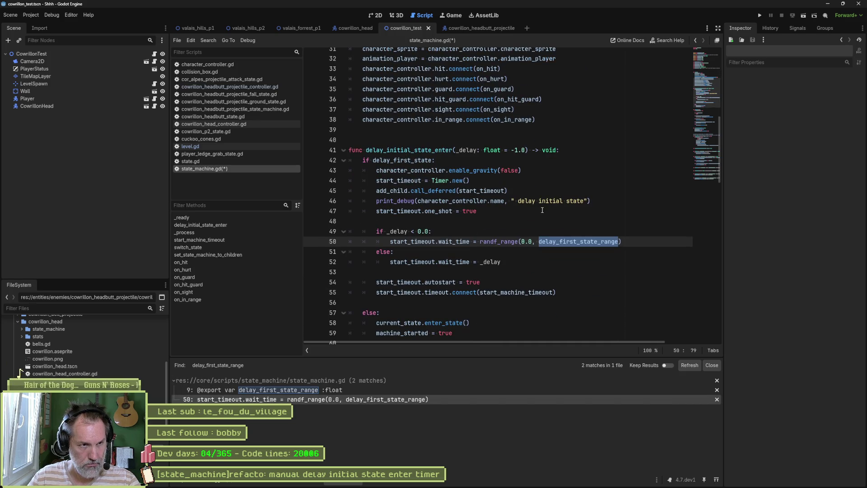
double_click(428, 161)
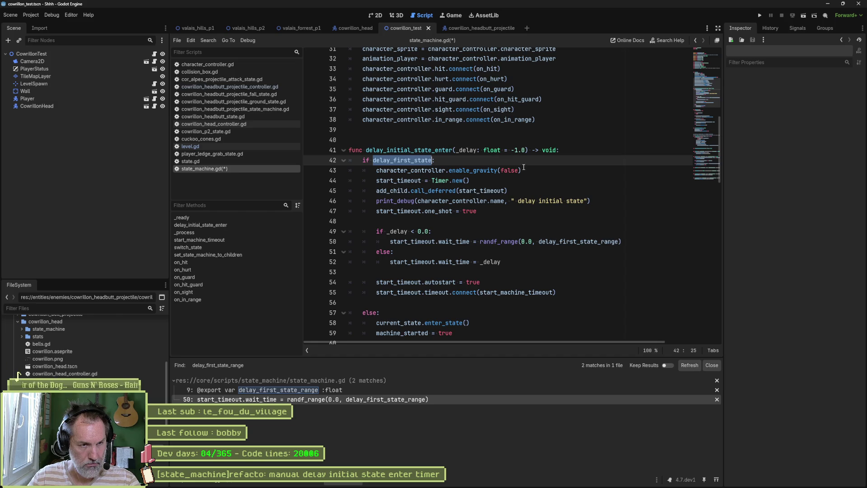
left_click(520, 184)
key("Up")
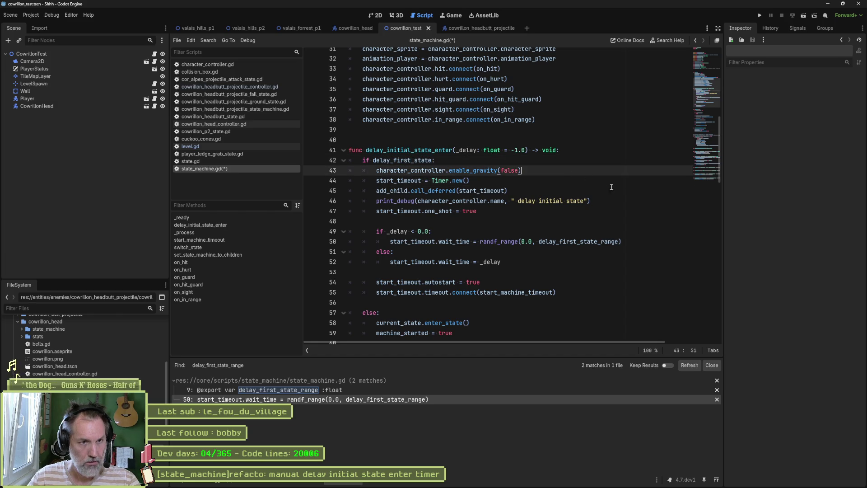
key("Return")
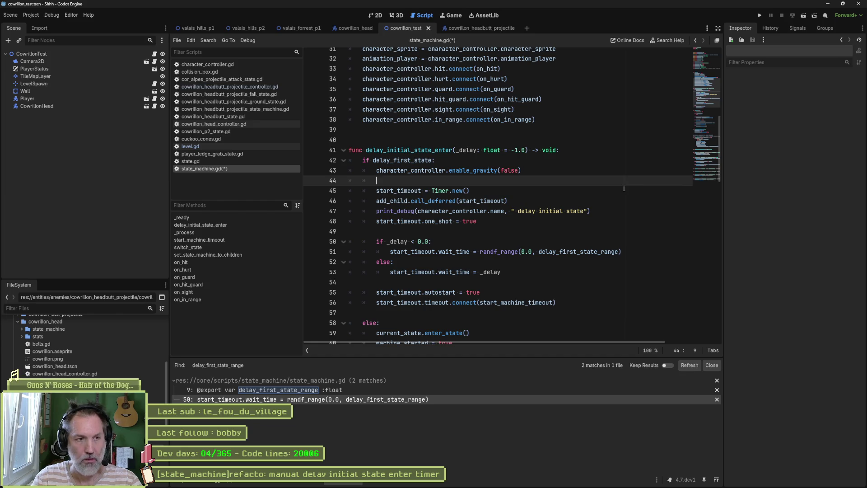
type("delay")
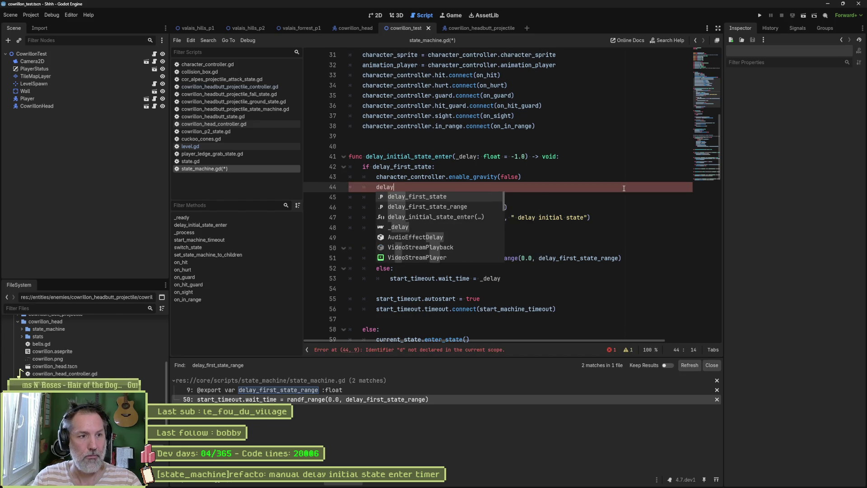
type("_timer_start_time_msec = Time.mse")
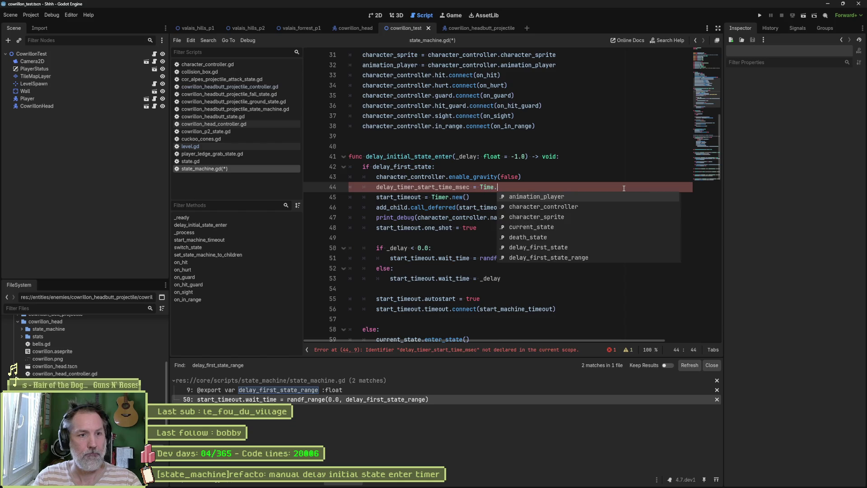
key("Return")
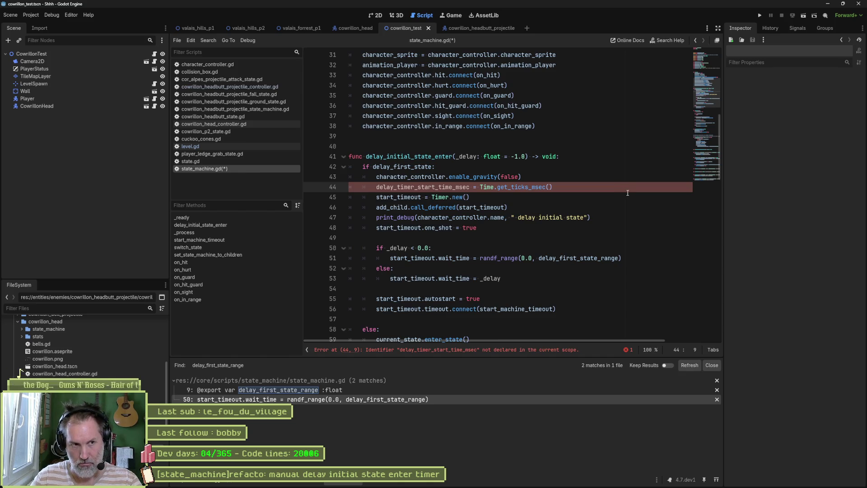
double_click(454, 186)
key("ctrl+c")
Declare var delay_timer_start_time_msec := 0 on line 22.
left_click(708, 63)
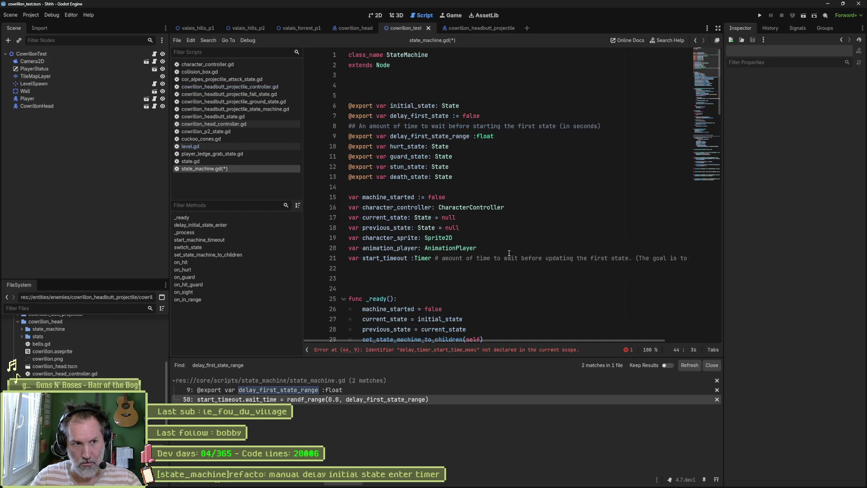
left_click(451, 264)
type("var")
key("ctrl+v")
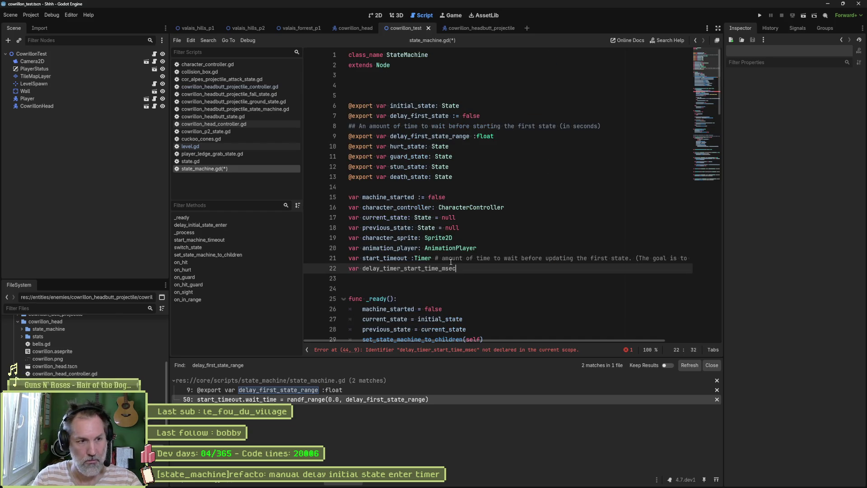
type(":= 0")
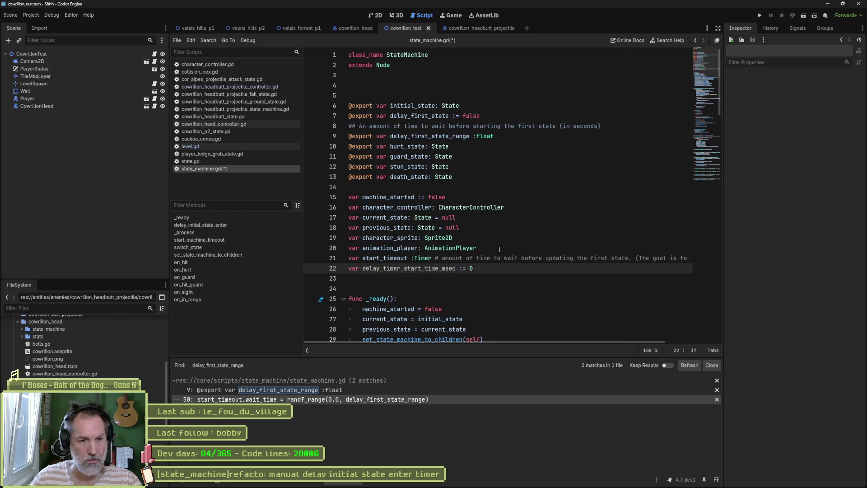
Set is_initial_state_delayed = true on line 45 inside delay_initial_state_enter.
key("alt+Left")
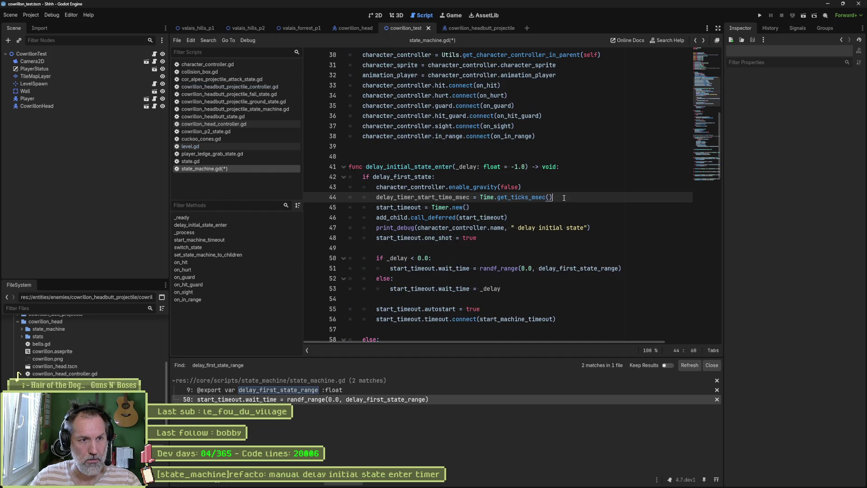
key("Return")
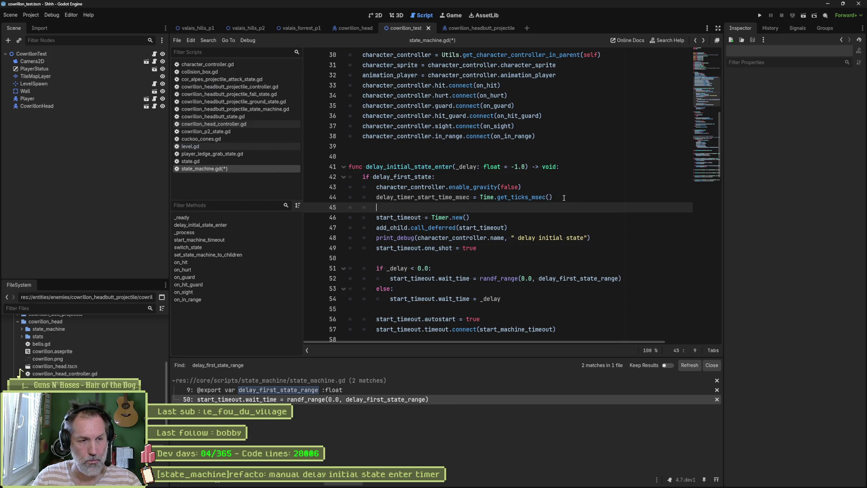
type("wait")
key("BackSpace")
key("BackSpace")
key("BackSpace")
type("is_")
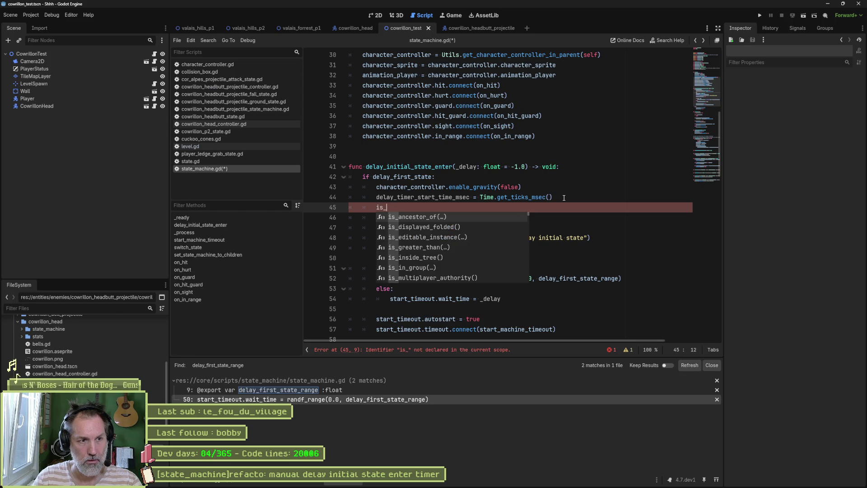
type("initial_state_delayed")
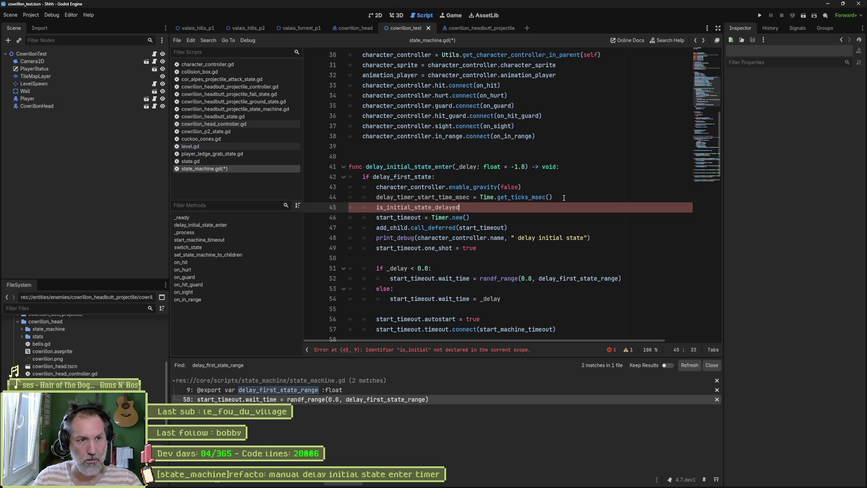
type(" = true")
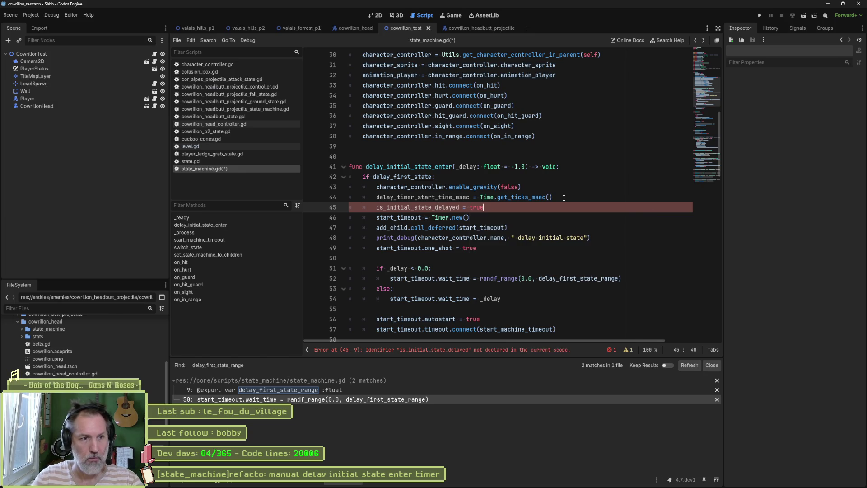
Declare var is_initial_state_delayed := false on line 23, followed by blank lines.
double_click(454, 206)
key("ctrl+c")
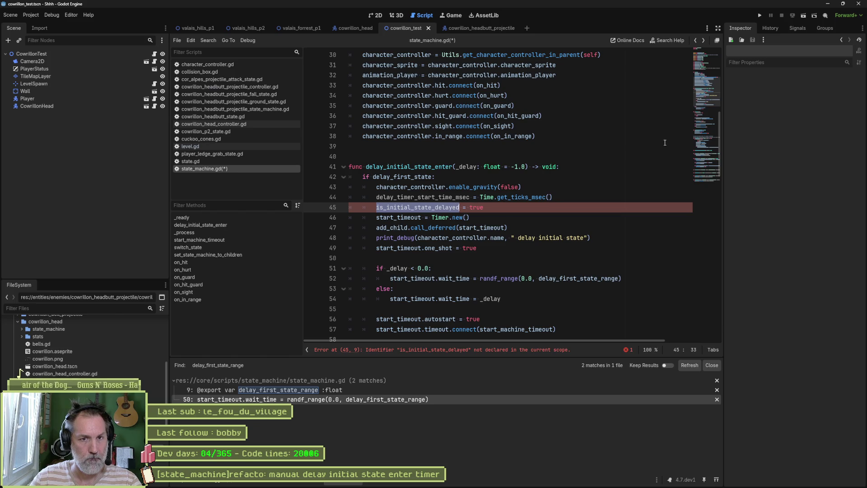
left_click(711, 86)
left_click(486, 274)
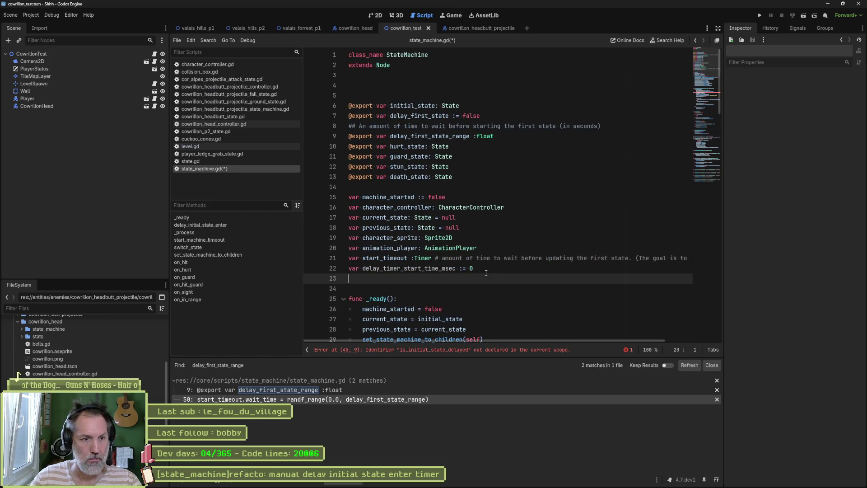
type("var")
key("ctrl+v")
type(":= false")
key("Return")
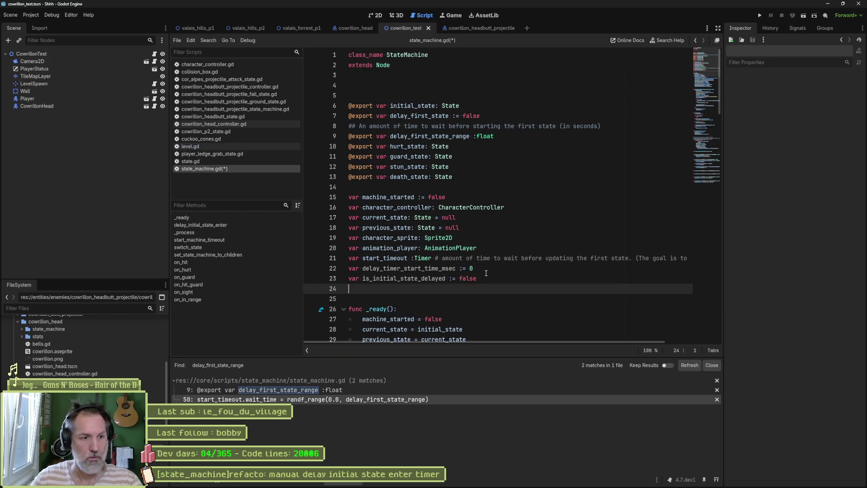
key("Return")
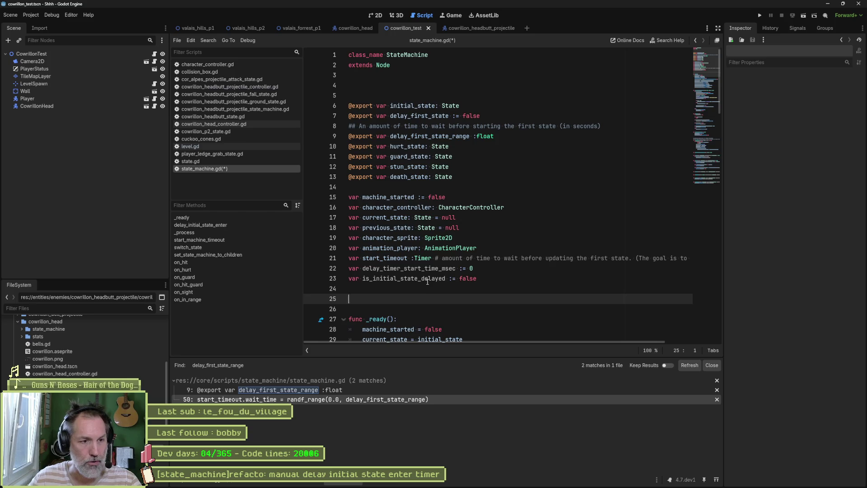
double_click(427, 279)
scroll(427, 280, "down", 10)
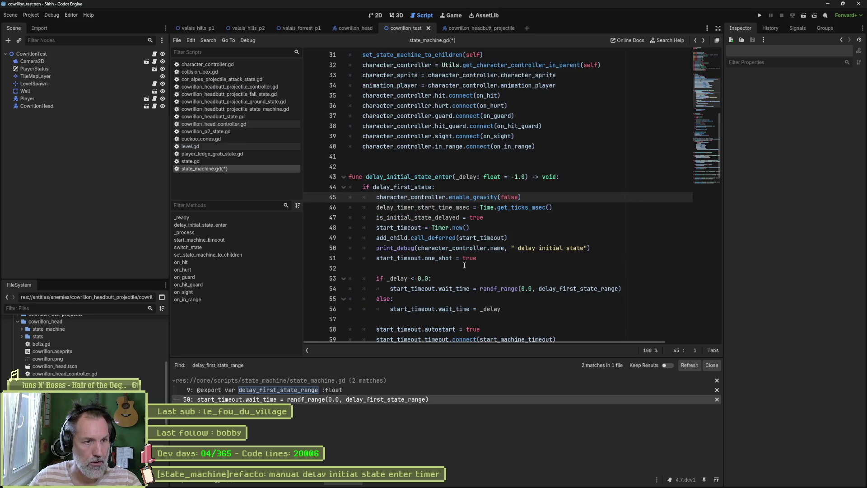
In _process below the returned_state line, start an if is_initial_state_delayed block.
left_click(227, 231)
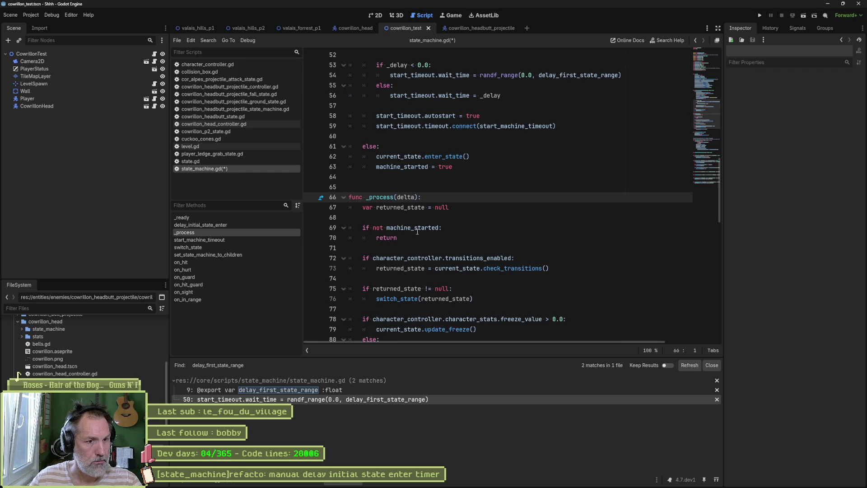
scroll(424, 242, "down", 1)
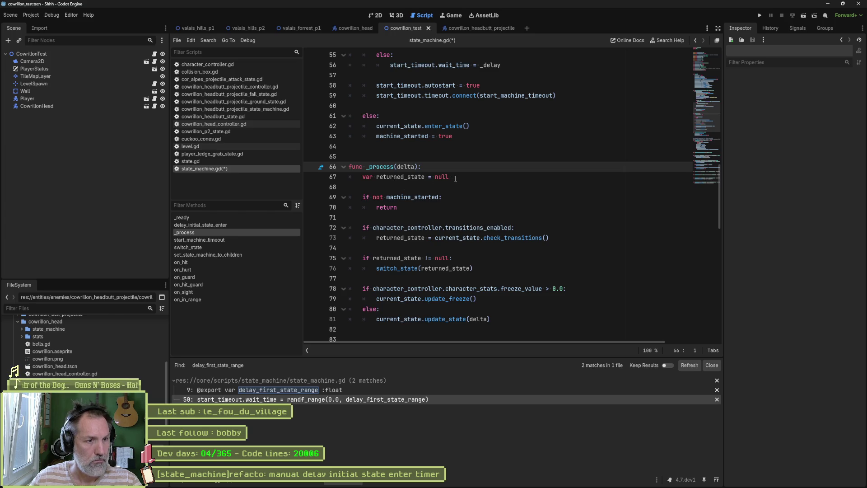
left_click(407, 219)
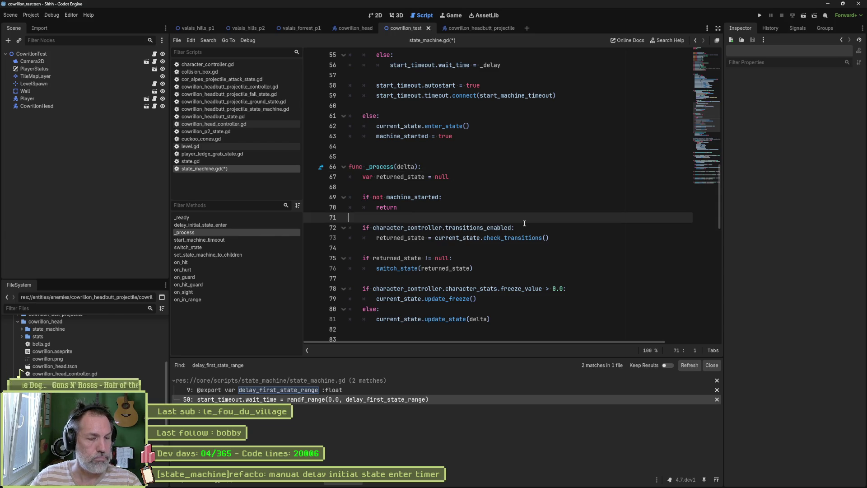
left_click(469, 181)
key("Return")
key("Return")
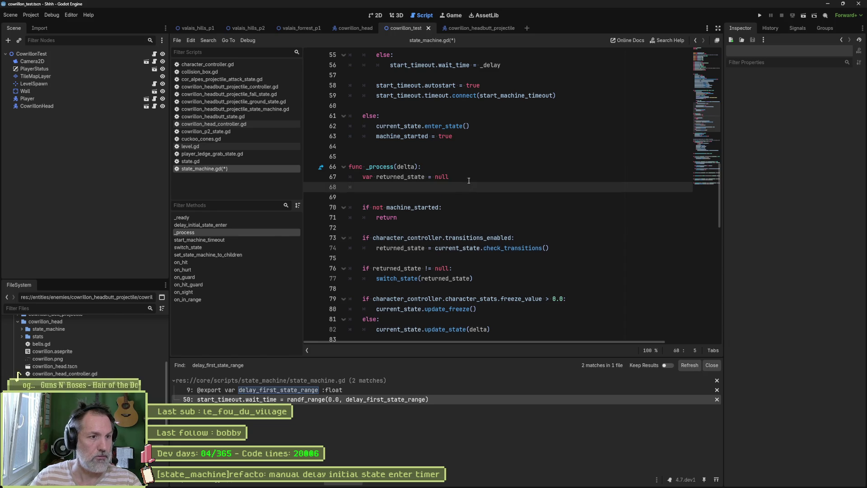
type("if is_initial_state_delayed:")
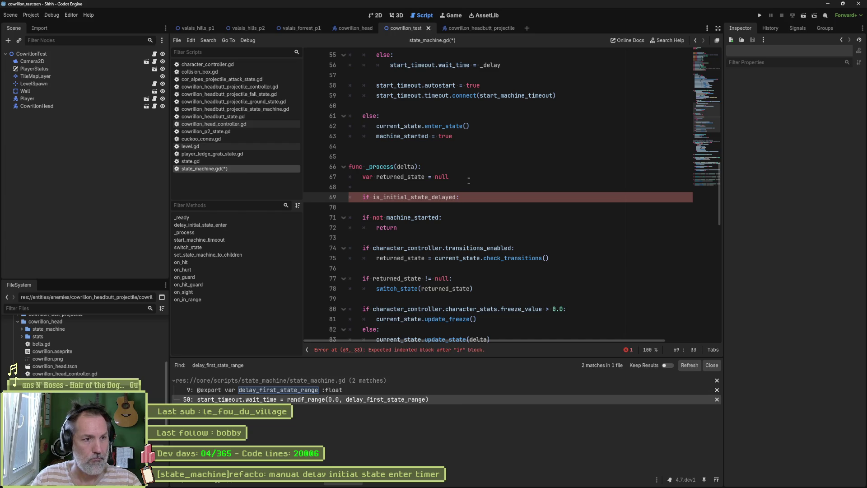
key("Return")
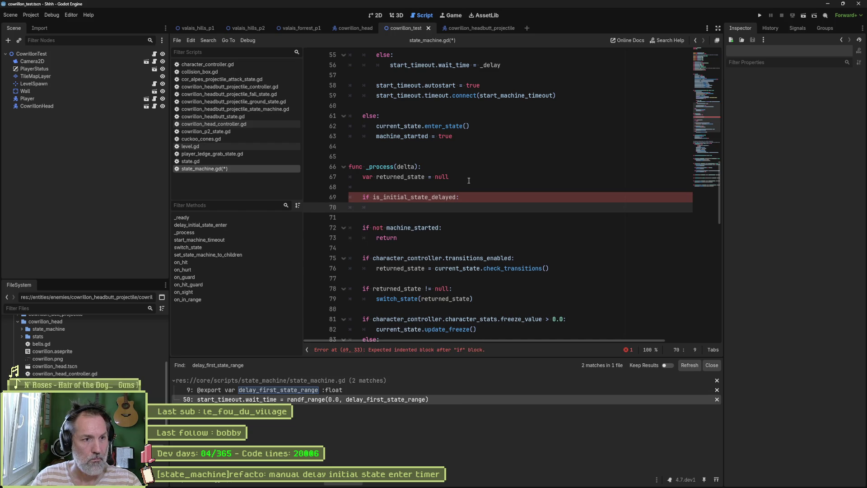
Write the condition (Time.get_ticks_msec() - delay_timer_start_time_msec) >= delay_first_state_range using autocomplete.
type("if start")
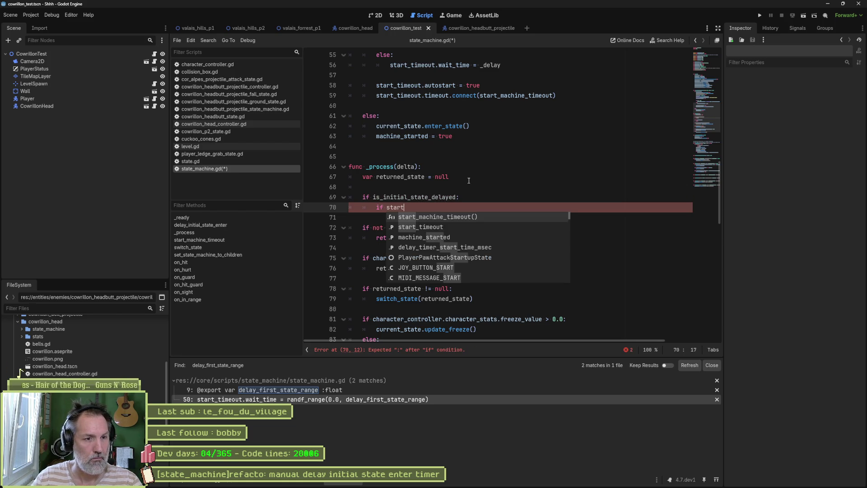
key("Down")
key("Down")
key("Down")
key("Return")
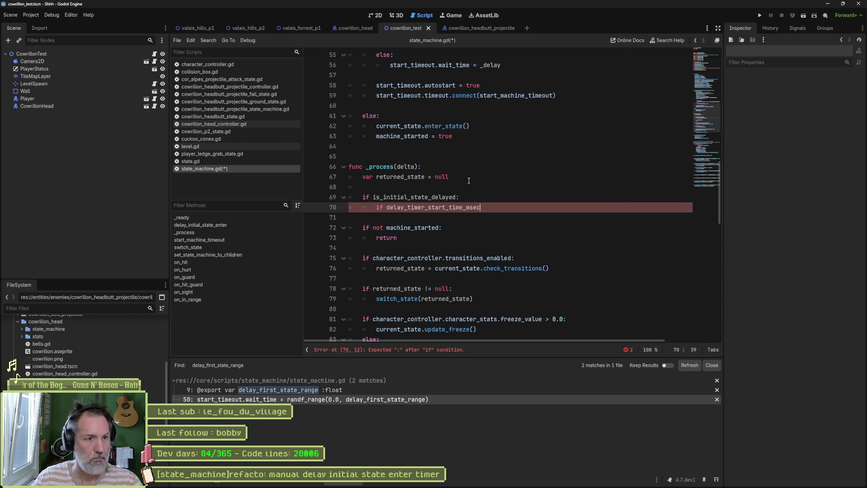
key("Left")
type("Tmie")
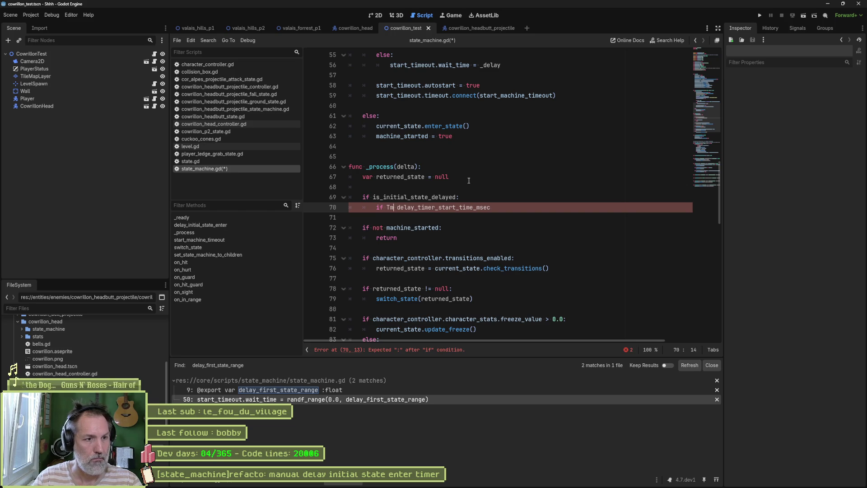
key("BackSpace")
key("BackSpace")
key("BackSpace")
type("ime.ms")
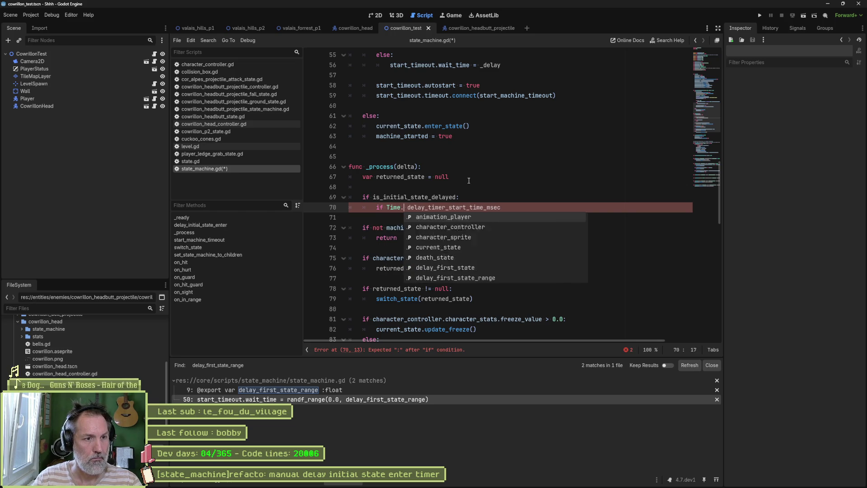
key("Return")
type("-")
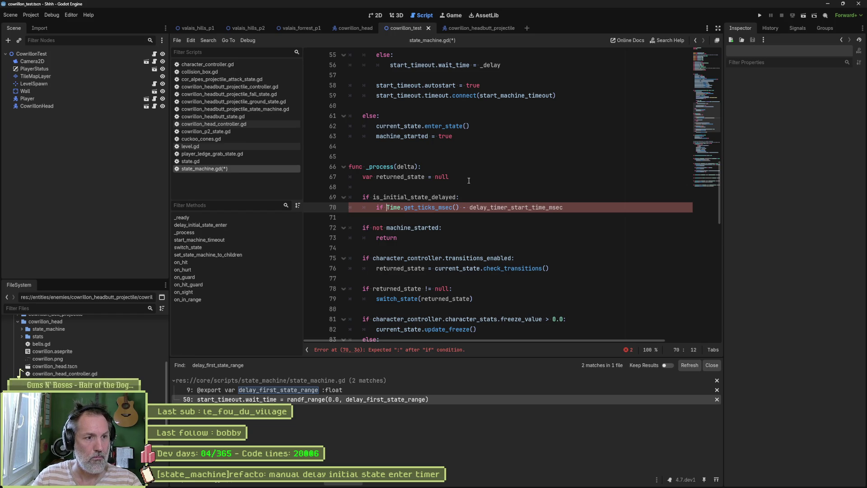
type("(")
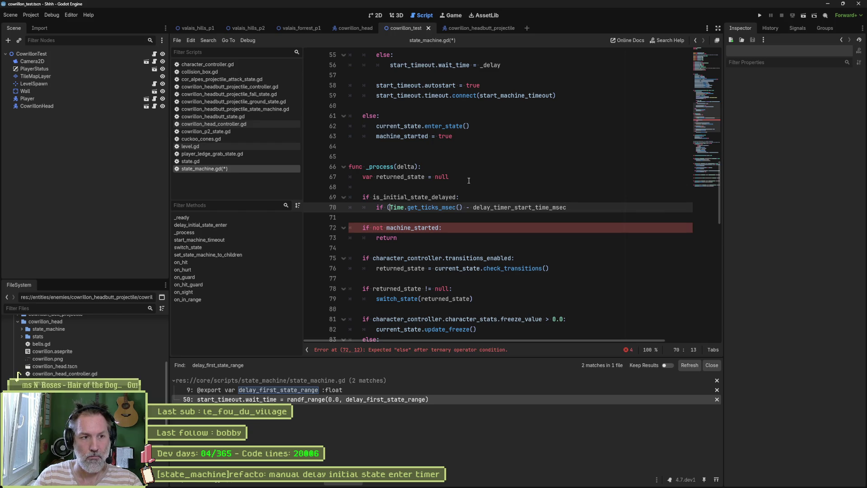
type(") >")
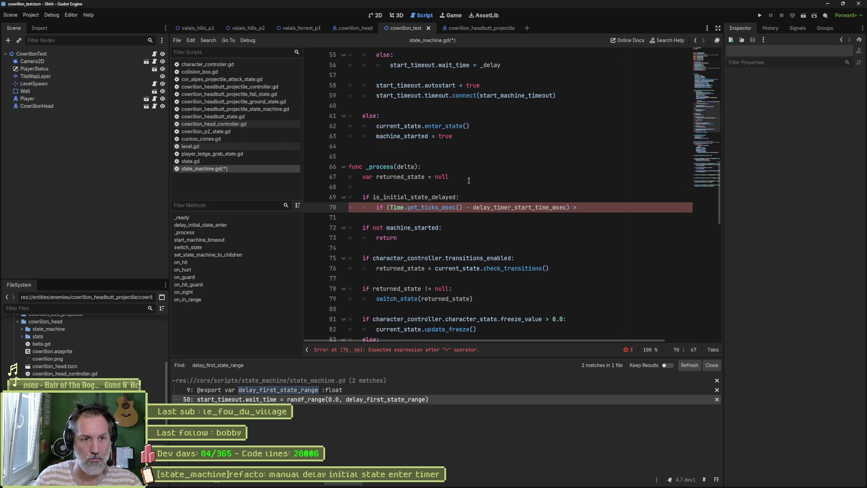
type("= ")
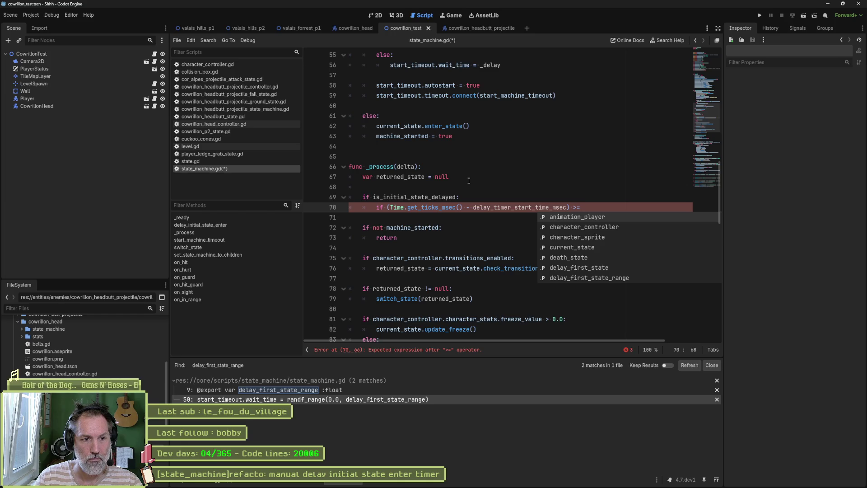
type("time")
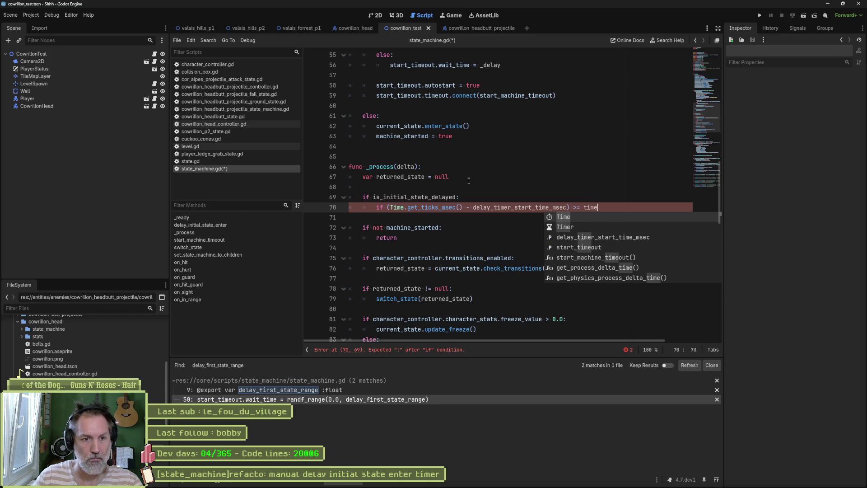
key("Down")
key("Down")
key("Down")
key("Up")
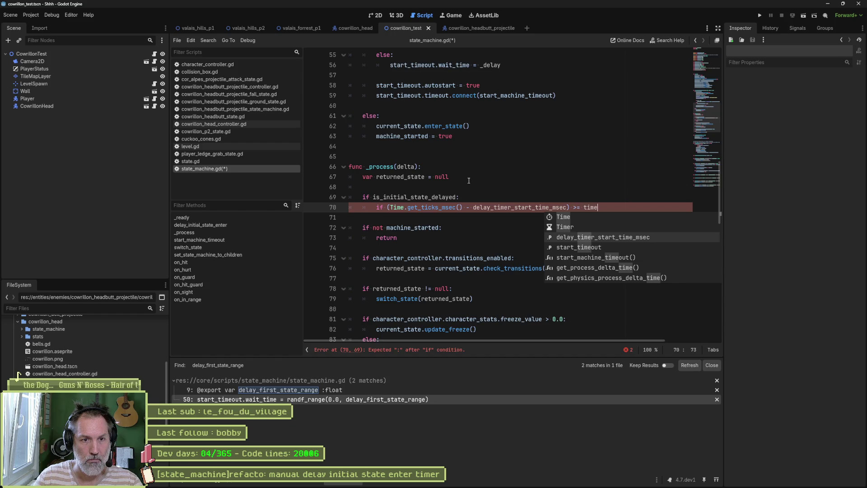
key("BackSpace")
key("BackSpace")
key("BackSpace")
type("range")
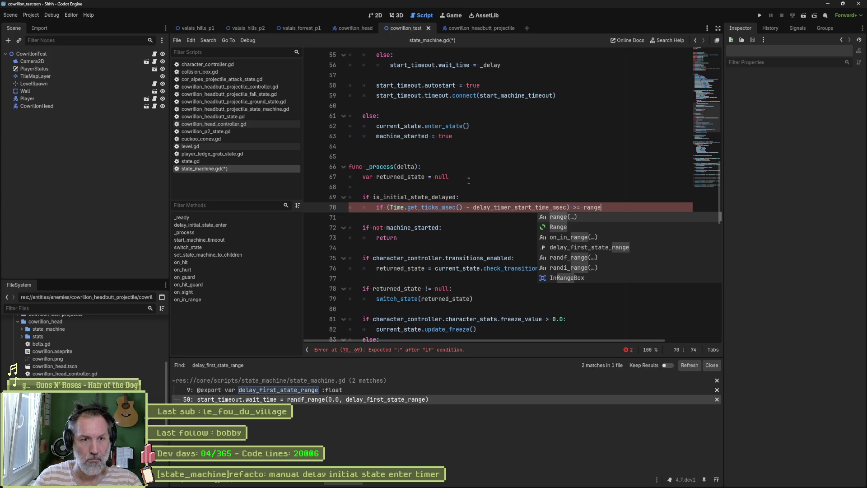
key("Down")
key("Down")
key("Return")
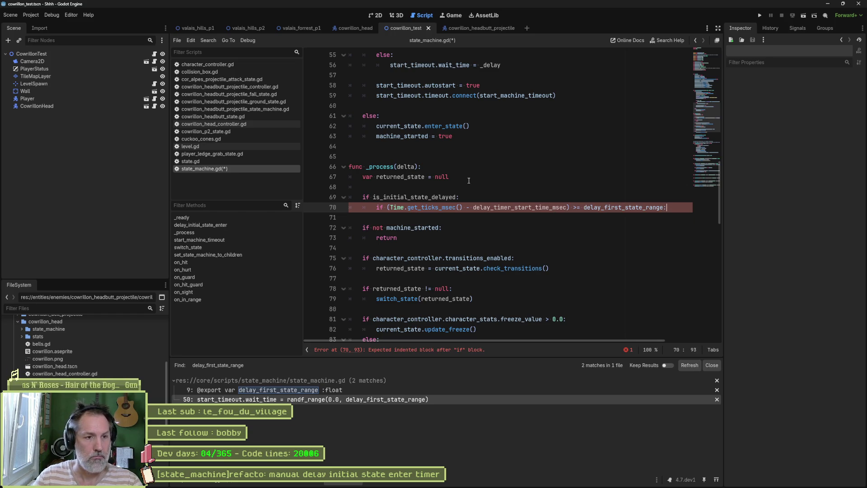
Give the if block the body is_initial_state_delayed = false and remove the stray empty line.
key("Up")
key("Down")
key("Home")
key("Return")
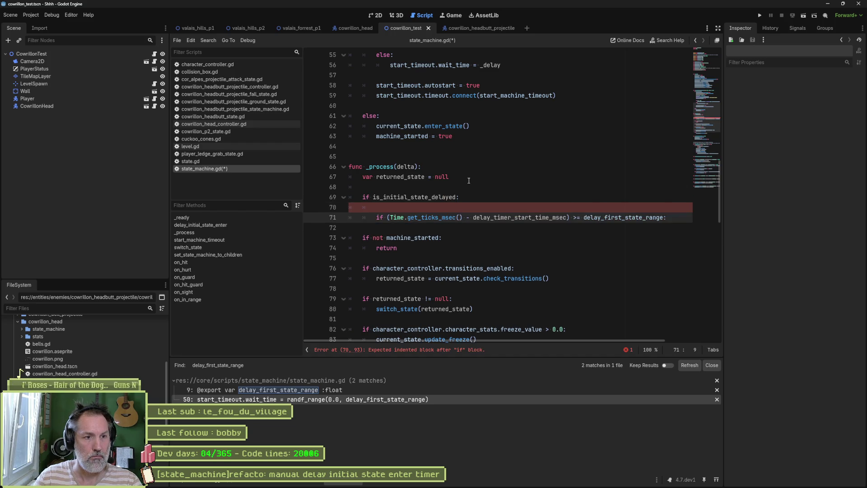
key("End")
key("Return")
type("is_initial_state_delayed = true")
key("Up")
key("Up")
key("ctrl+shift+k")
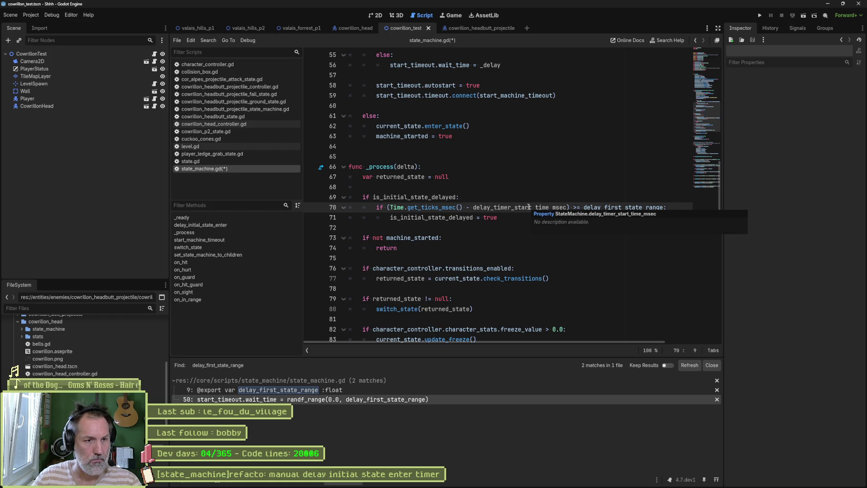
double_click(490, 217)
type("false")
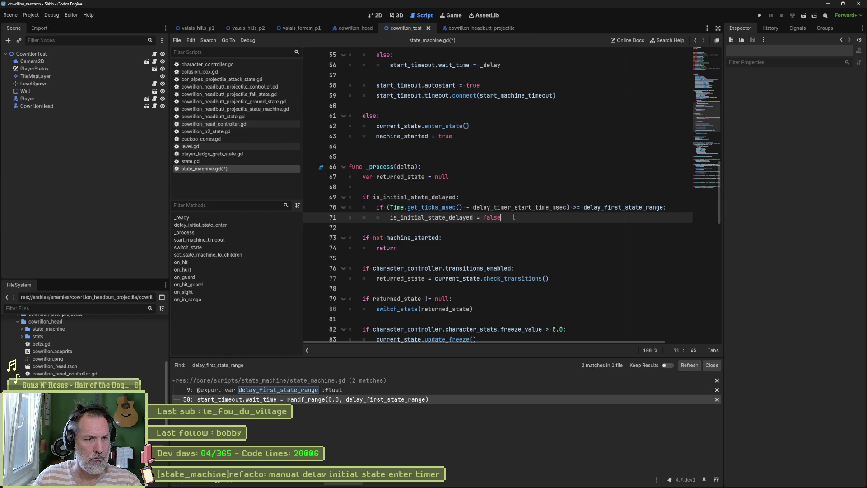
Fold all functions, then unfold start_machine_timeout and delay_initial_state_enter.
scroll(514, 216, "down", 7)
key("ctrl+alt+f")
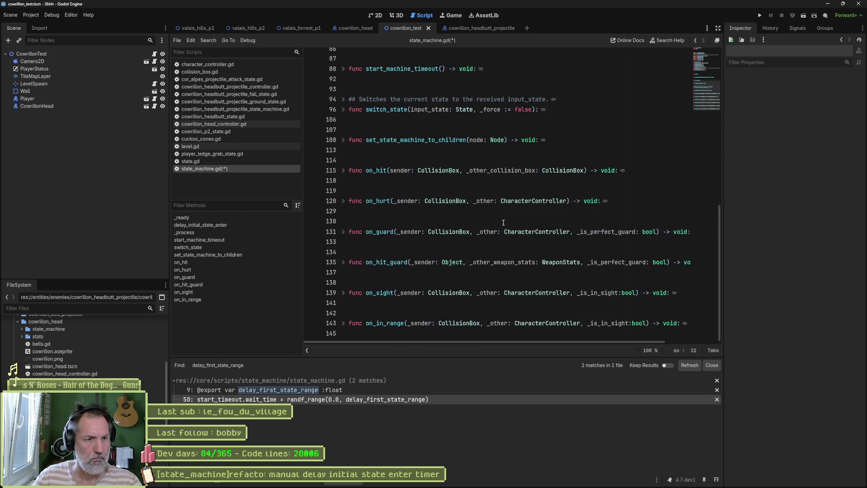
scroll(503, 223, "up", 4)
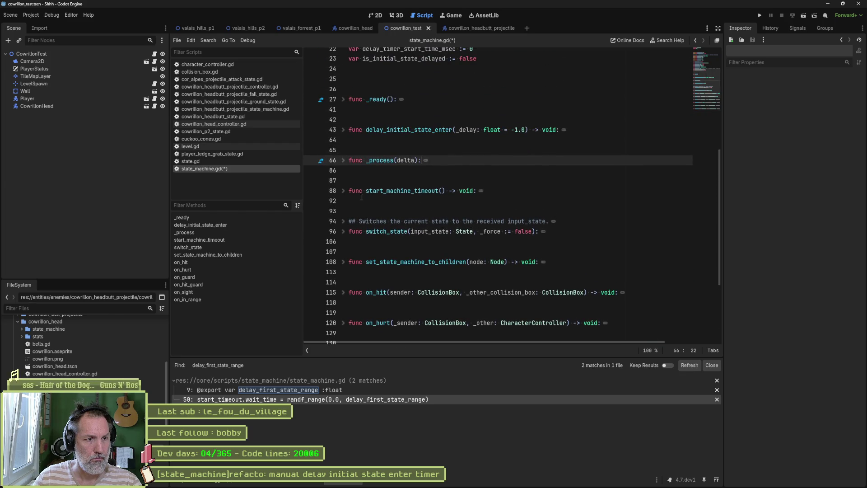
left_click(343, 191)
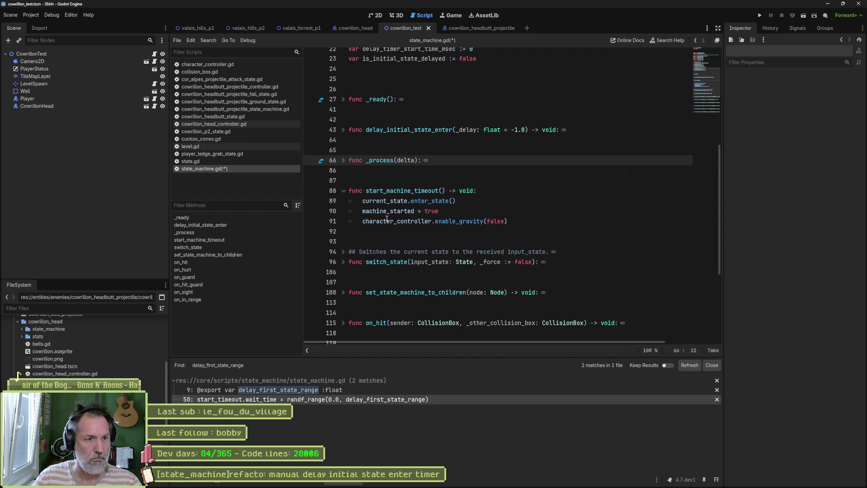
double_click(419, 192)
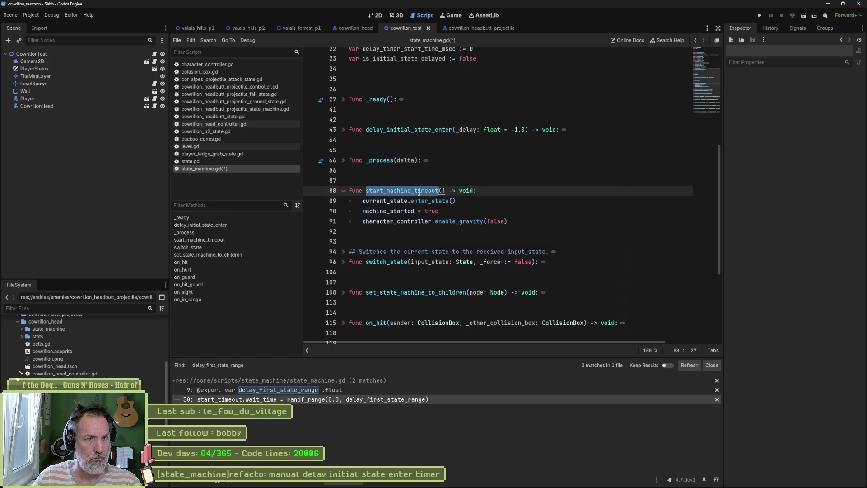
left_click(343, 130)
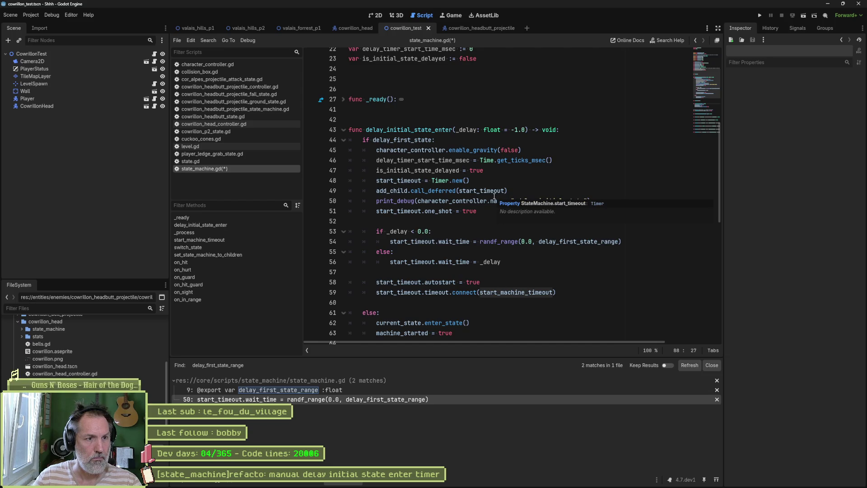
Comment out the Timer.new(), add_child.call_deferred and one_shot lines with #.
left_click(376, 181)
type("#")
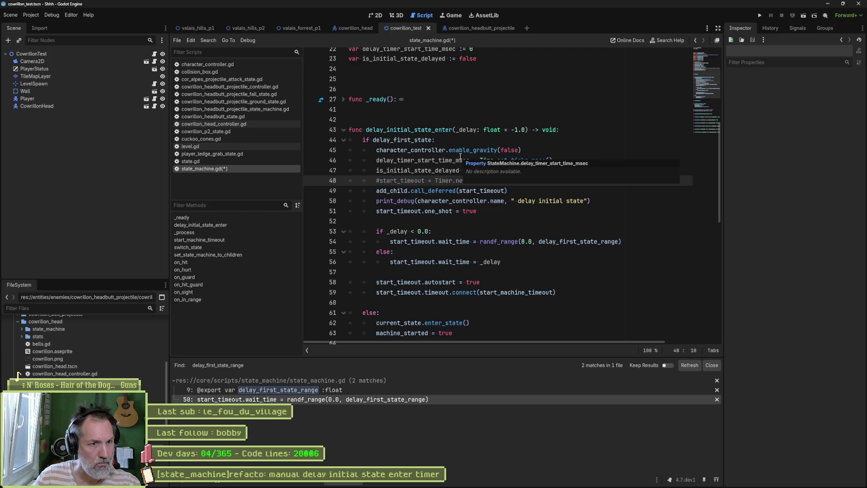
left_click(377, 191)
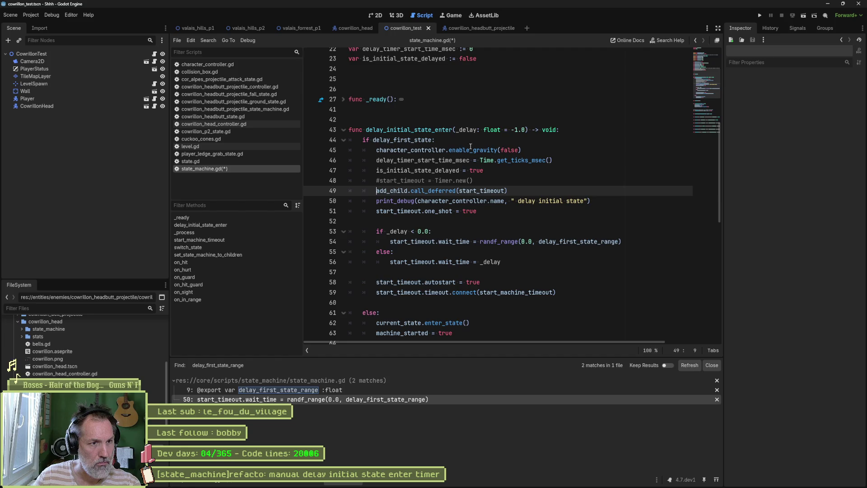
type("#")
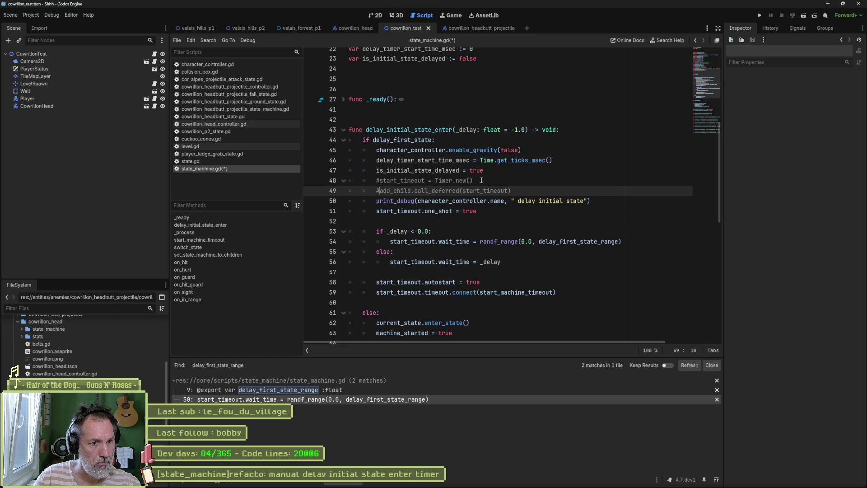
left_click(421, 171)
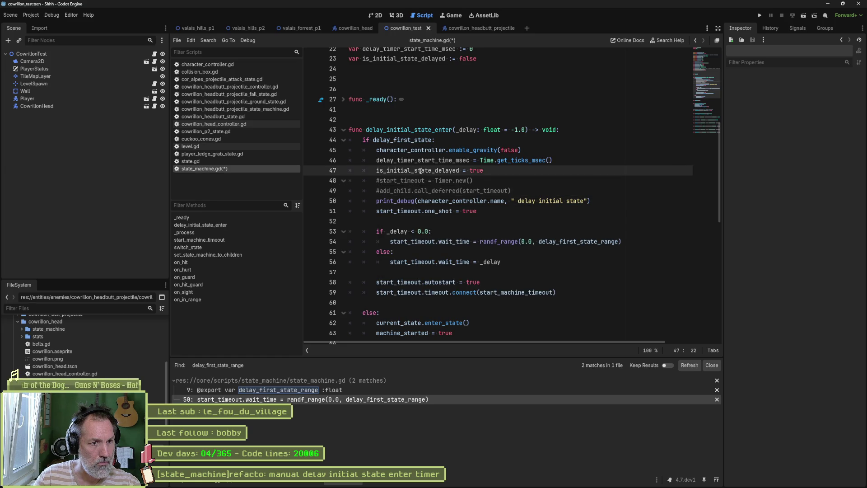
left_click(377, 211)
type("#")
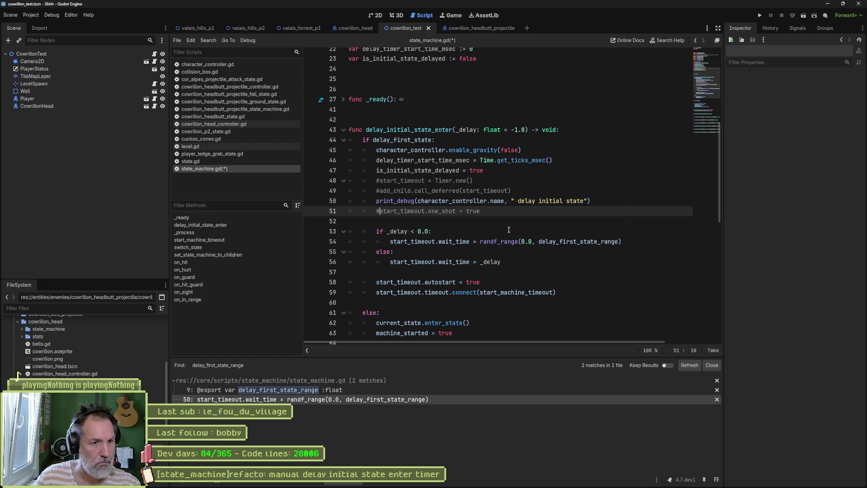
Comment out timer setup lines 53–59 with Ctrl+K.
left_click(376, 283)
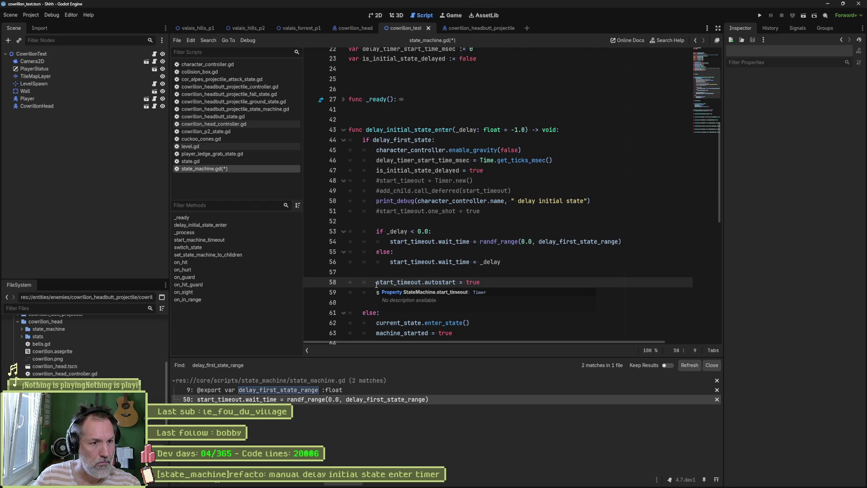
left_click(429, 231)
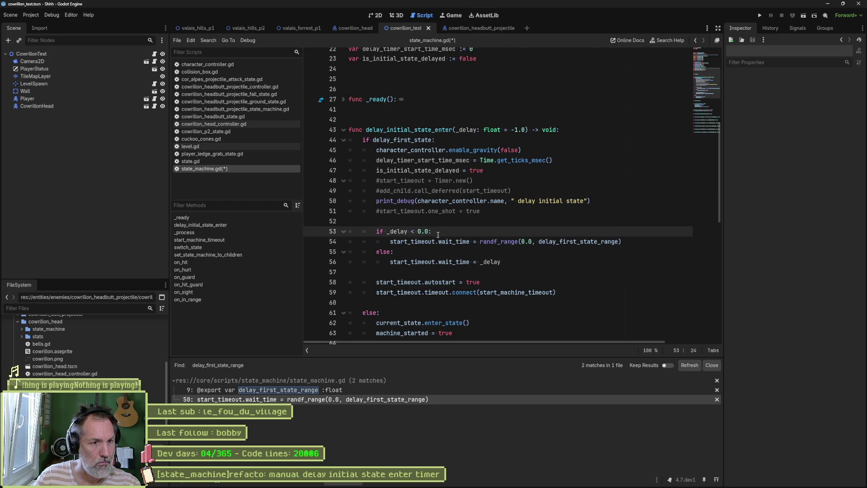
left_click(445, 293, "shift")
key("ctrl+k")
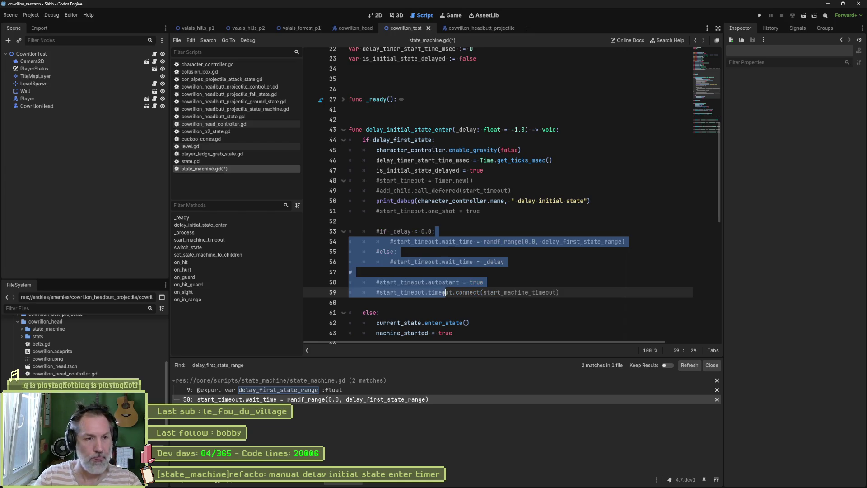
Add a start_machine_timeout() call under line 71 in _process, then switch to the cowrillon_headbutt_projectile scene.
scroll(490, 289, "down", 1)
scroll(490, 290, "down", 1)
mouse_move(453, 273)
left_mouse_down()
mouse_move(375, 262)
mouse_move(380, 251)
left_mouse_up()
scroll(494, 298, "down", 5)
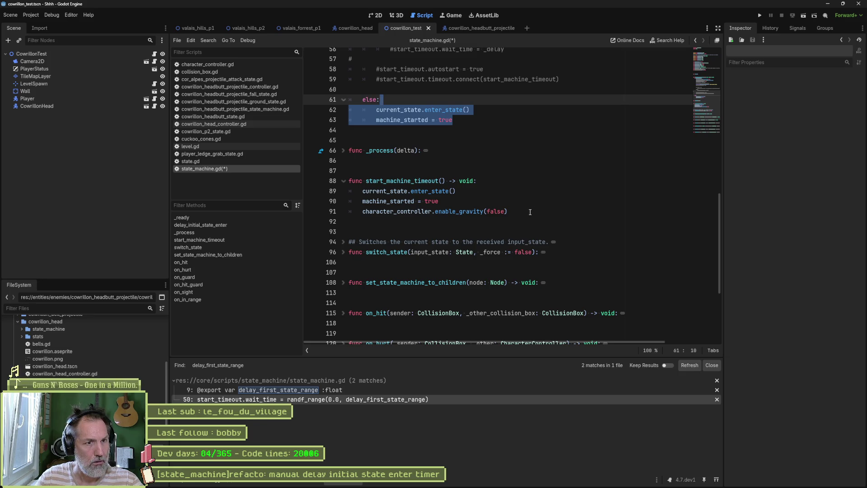
left_click_drag(530, 212, 529, 184)
left_click_drag(445, 181, 365, 181)
scroll(436, 201, "up", 15)
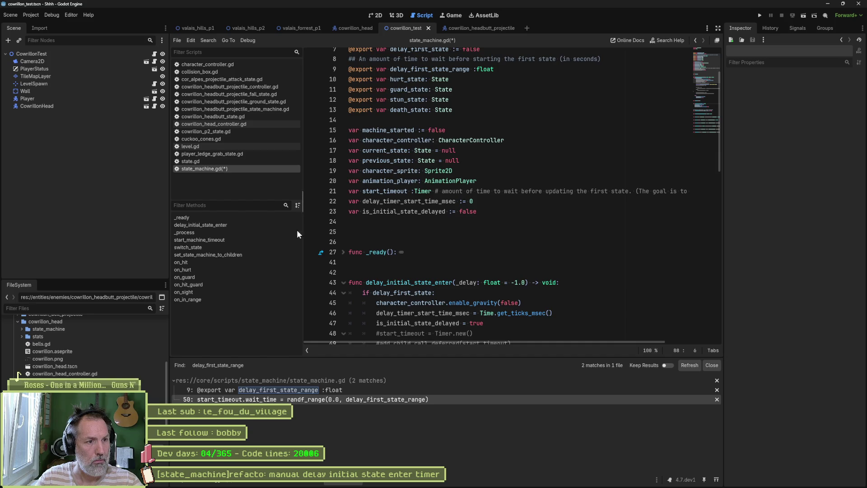
left_click(228, 231)
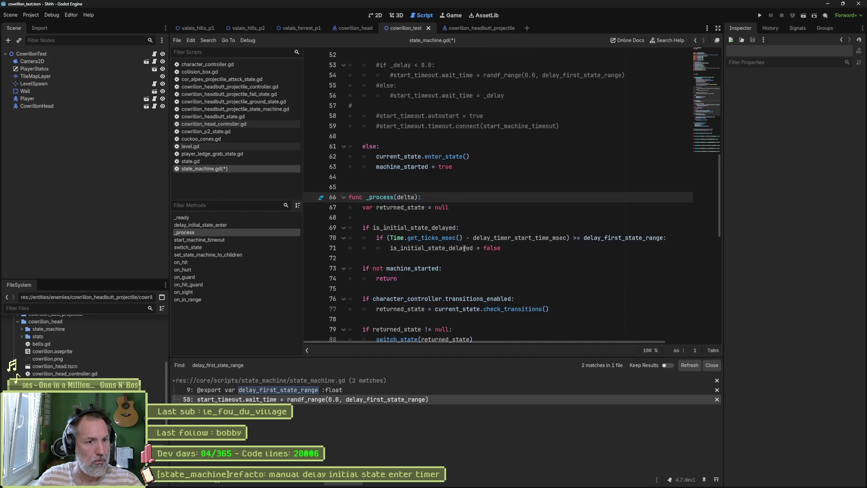
left_click(507, 248)
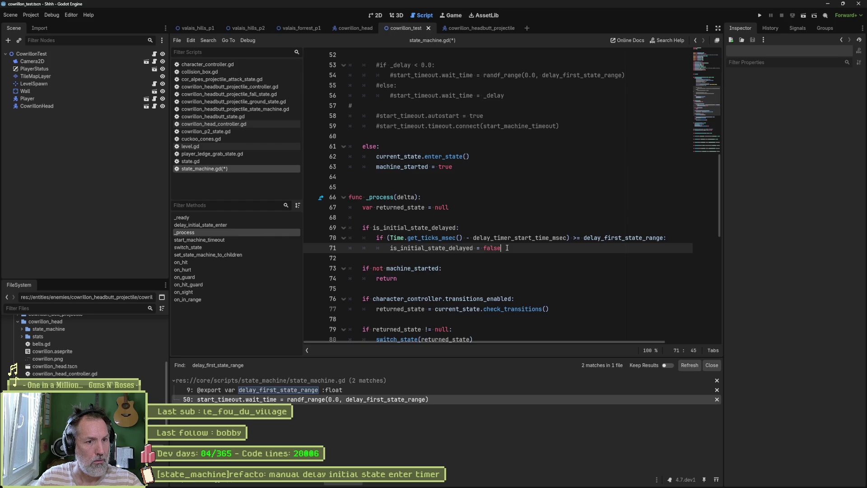
key("Return")
type("start_machine_timeout()")
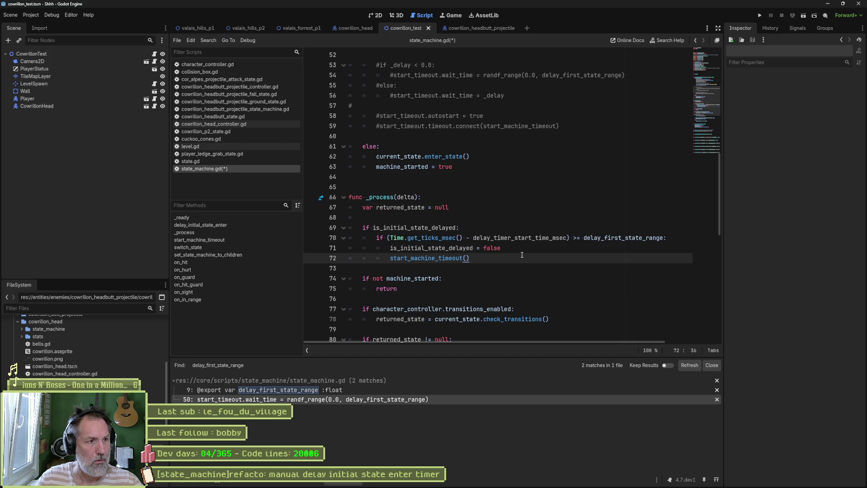
left_click(475, 27)
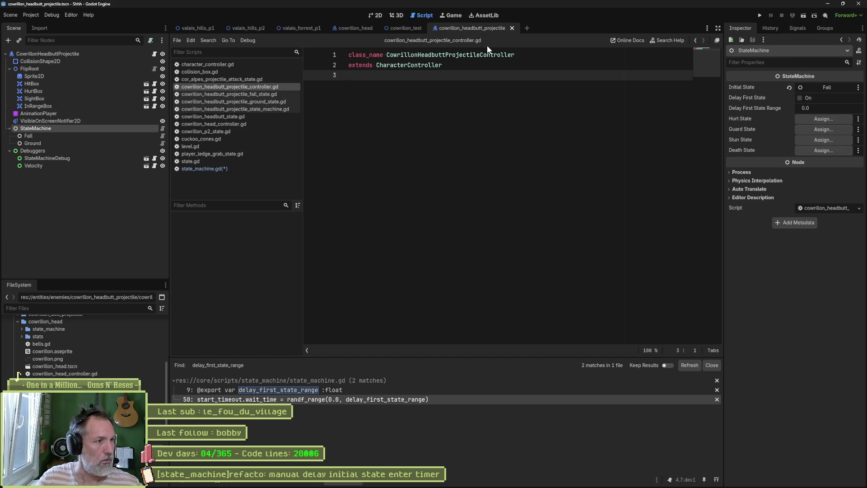
Check the Fall and StateMachine node properties, then view state.gd from the top.
left_click(69, 135)
left_click(75, 128)
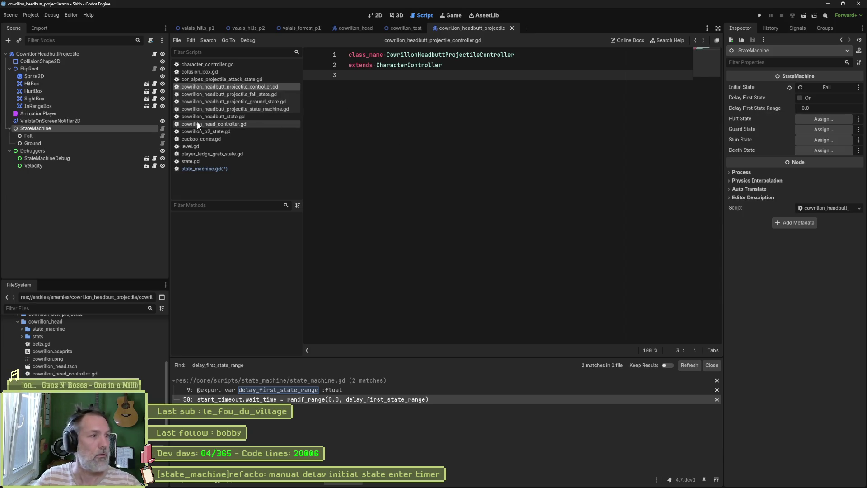
left_click(194, 161)
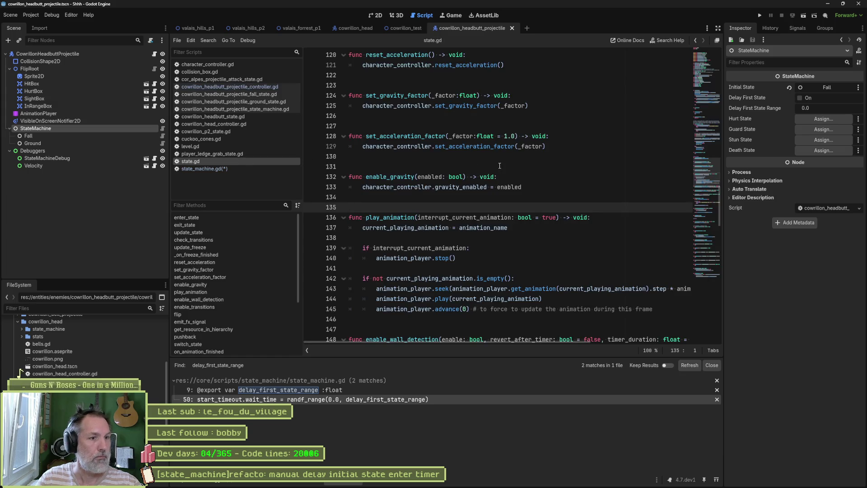
left_click(709, 69)
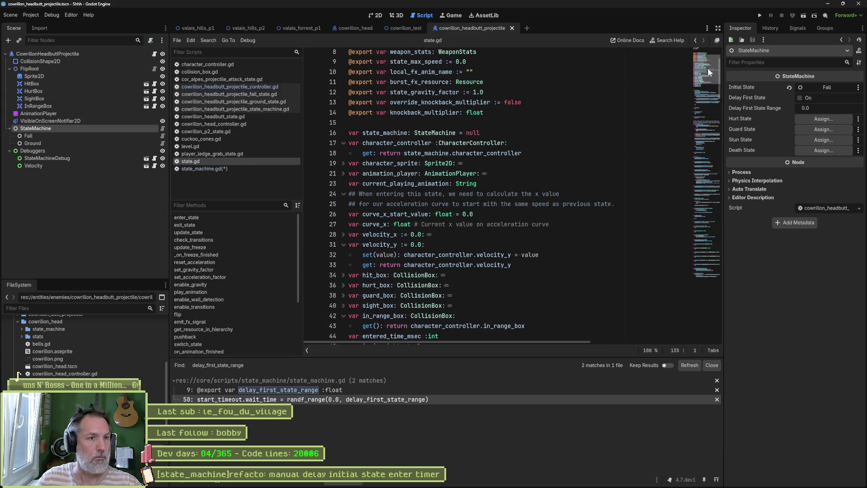
Show state_machine.gd from the top and review the delay_first_state and delay_first_state_range exports.
left_click(206, 168)
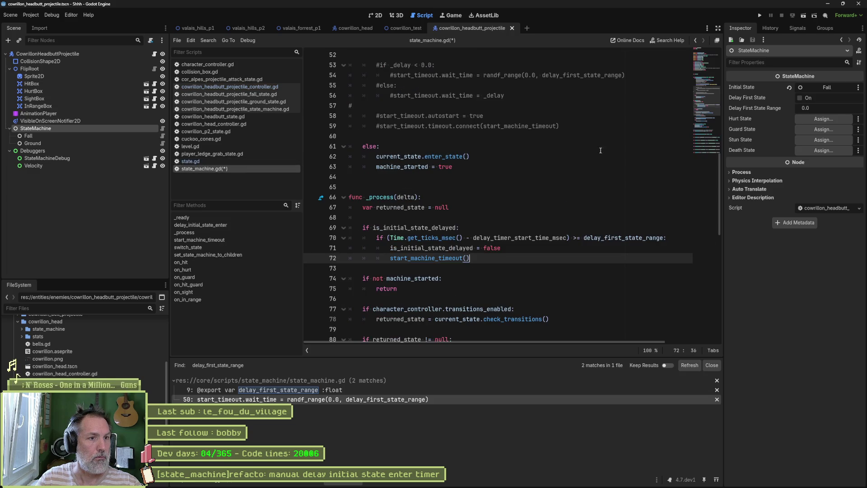
left_click(703, 63)
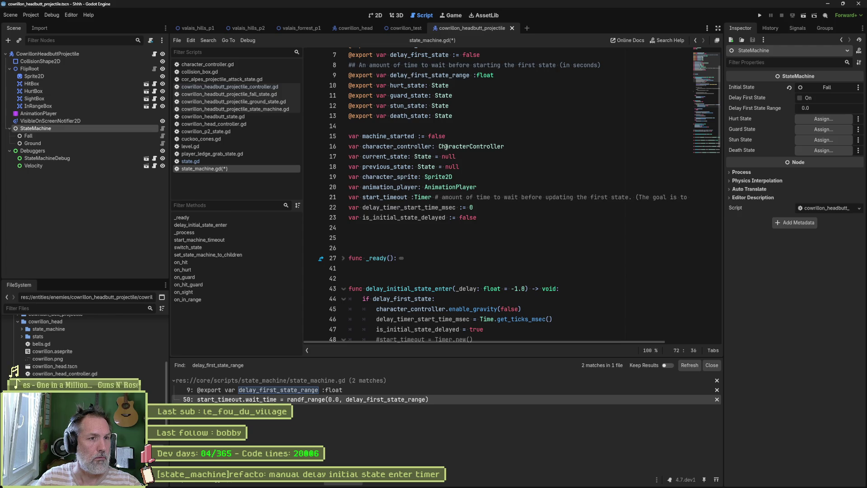
scroll(449, 154, "up", 2)
double_click(485, 136)
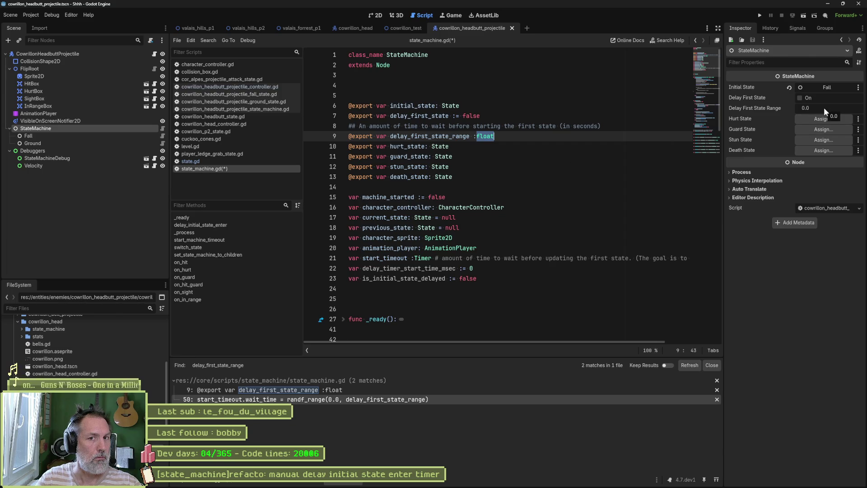
double_click(450, 137)
left_click(460, 137)
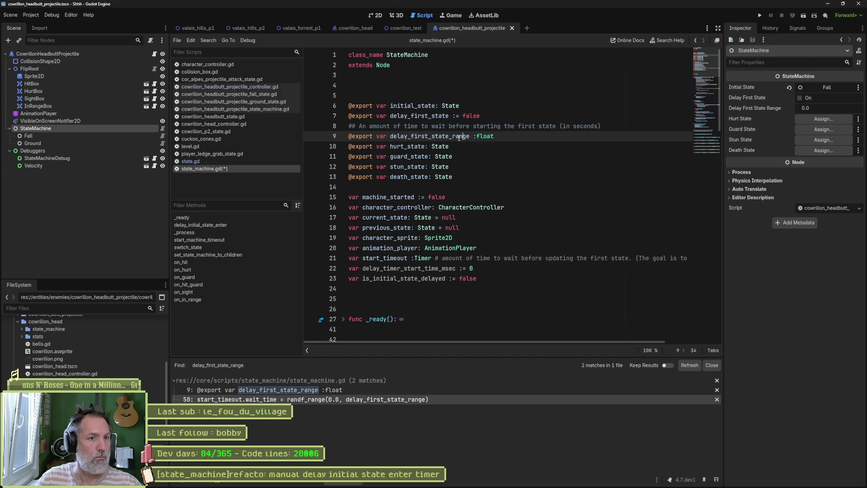
left_click(609, 118)
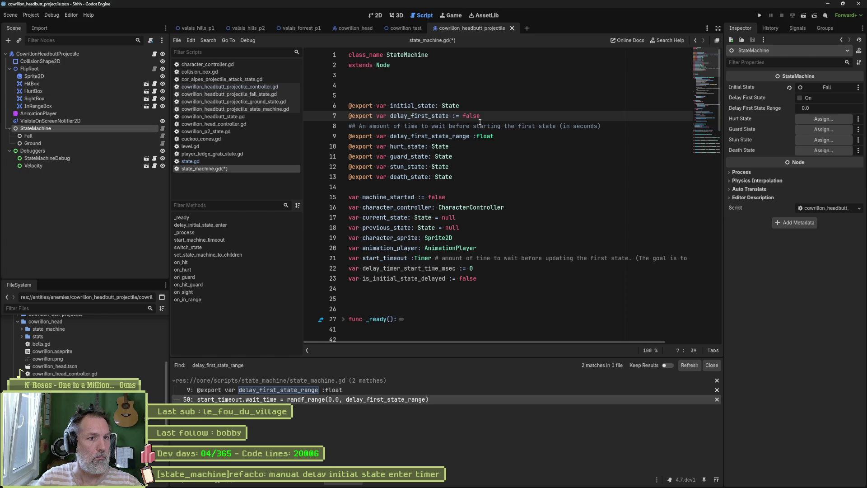
double_click(443, 117)
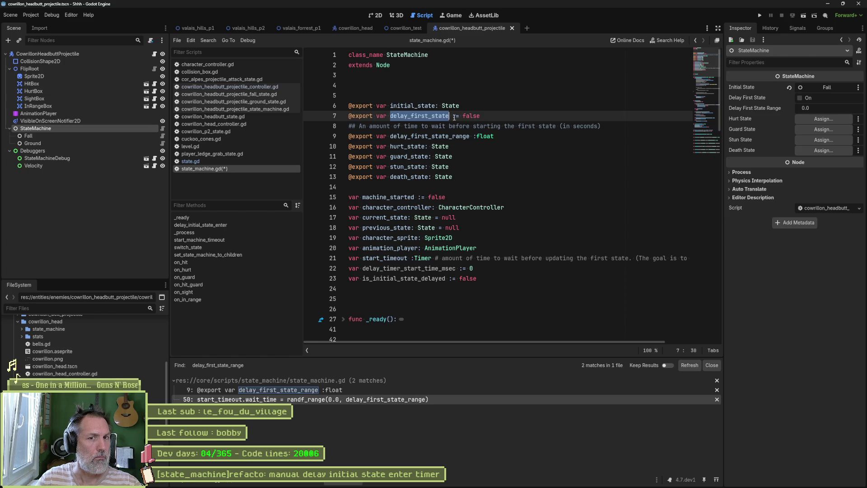
left_click(485, 116)
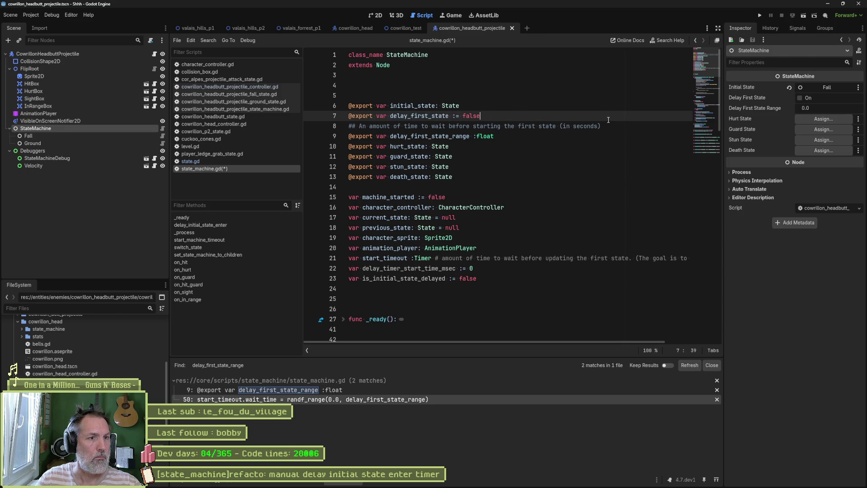
key("Return")
type("@")
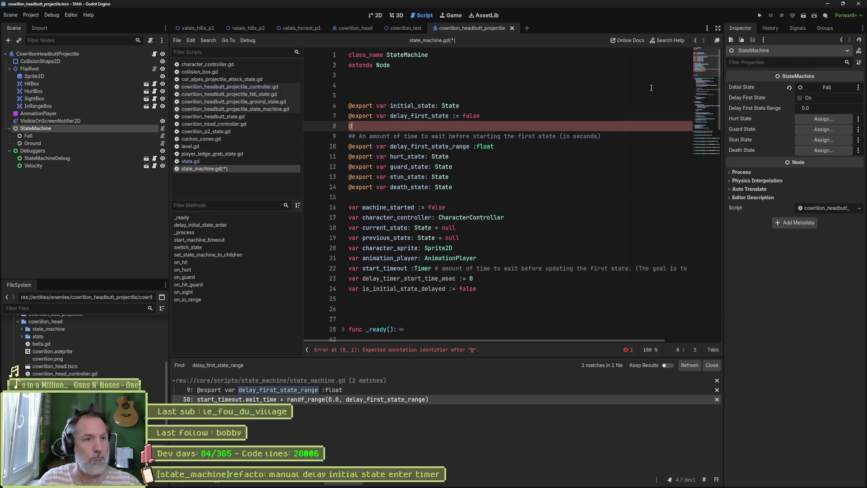
type("export var ")
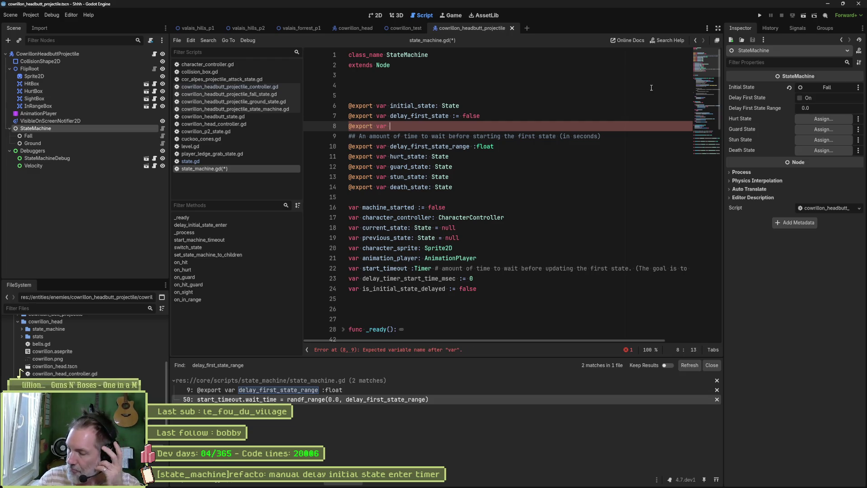
type("del")
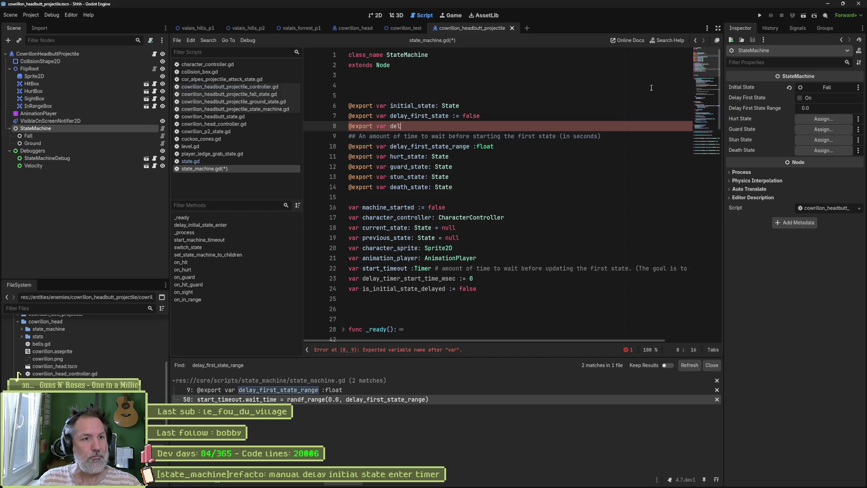
type("ay_fist")
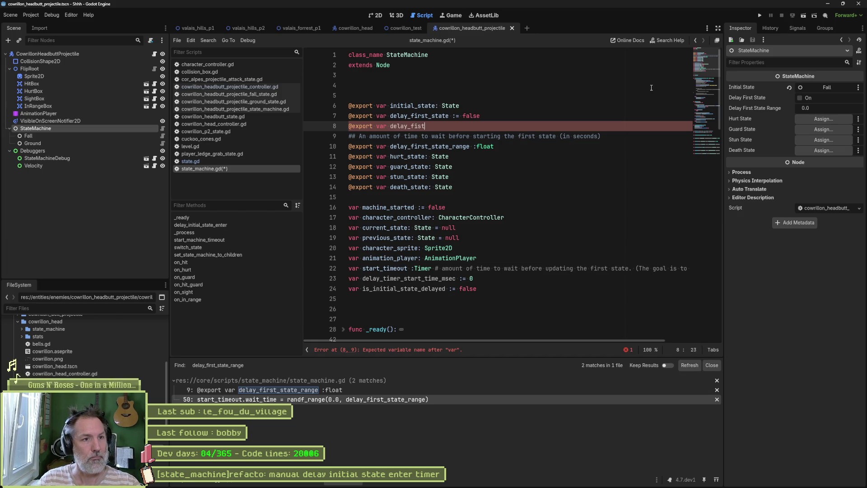
key("BackSpace")
key("BackSpace")
key("BackSpace")
key("BackSpace")
type("ma")
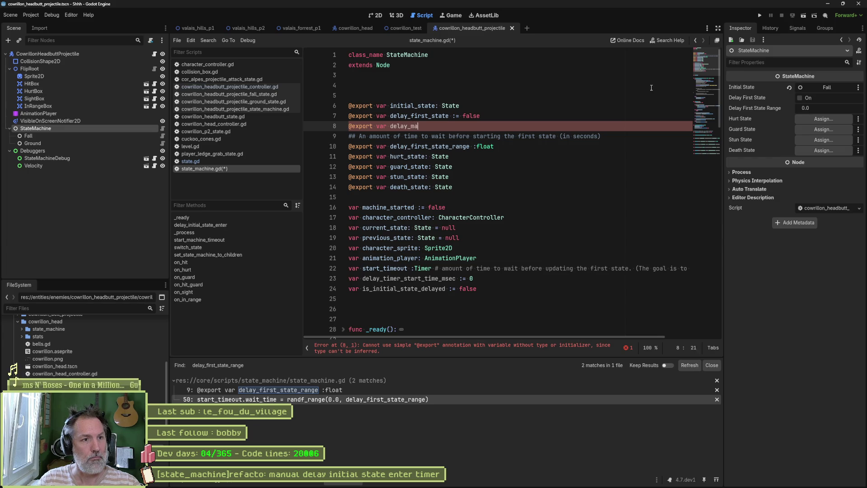
type("chine_")
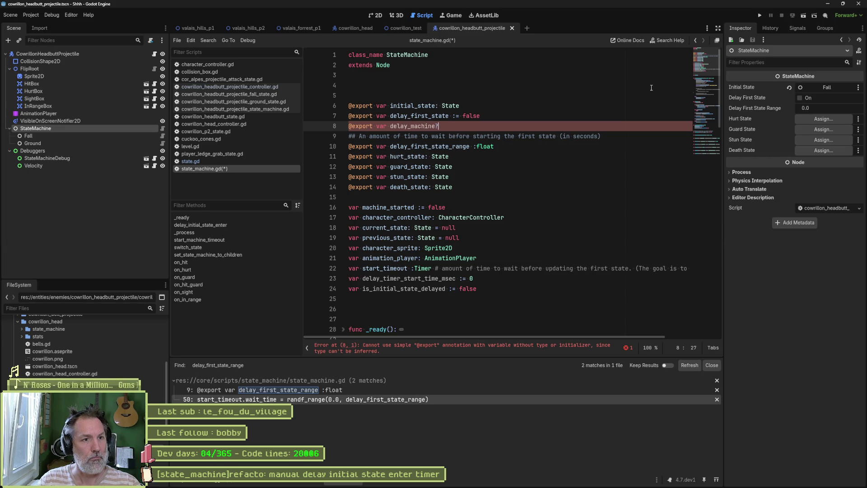
type("frames")
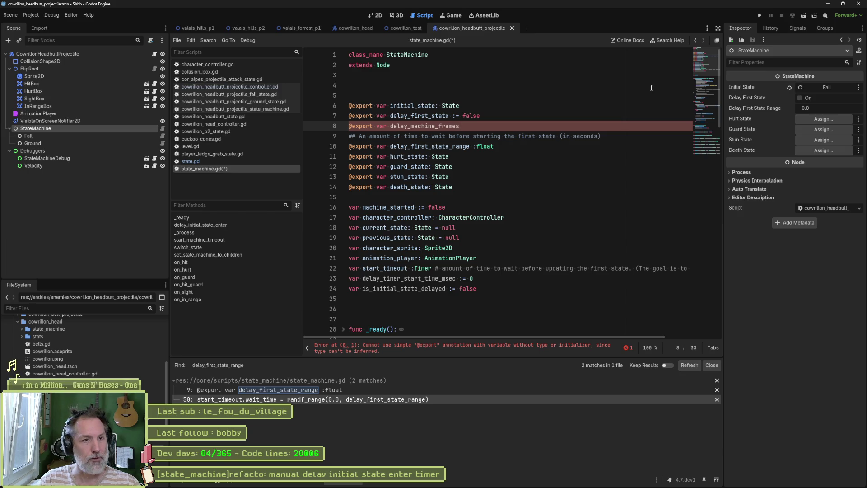
key("BackSpace")
key("BackSpace")
key("BackSpace")
key("BackSpace")
key("BackSpace")
key("BackSpace")
type("msec := 0.0")
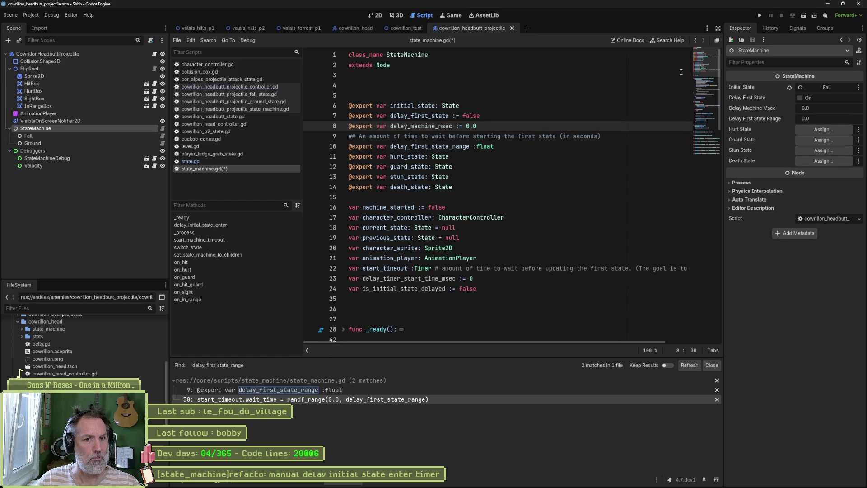
Set the StateMachine's Delay Machine Msec to 0.2 in the Inspector.
left_click(841, 106)
key("BackSpace")
type("2")
key("Return")
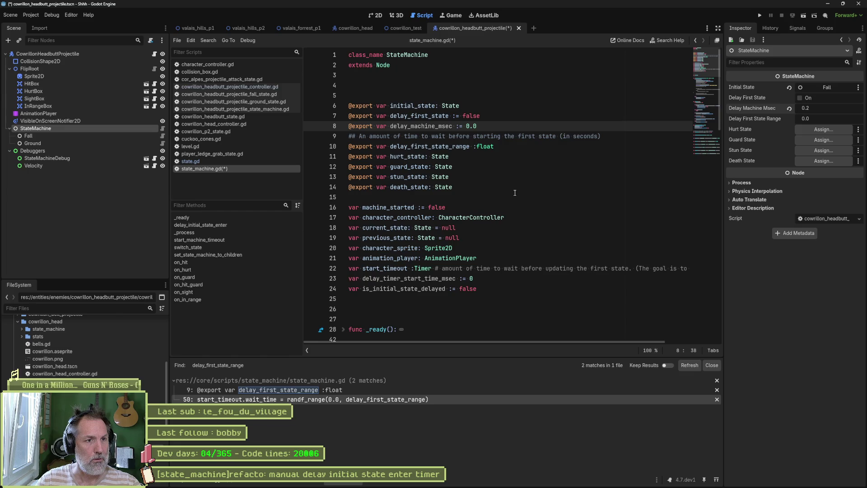
Trace where delay_machine_msec, delay_first_state and is_initial_state_delayed are used in the script.
double_click(422, 126)
scroll(519, 203, "down", 6)
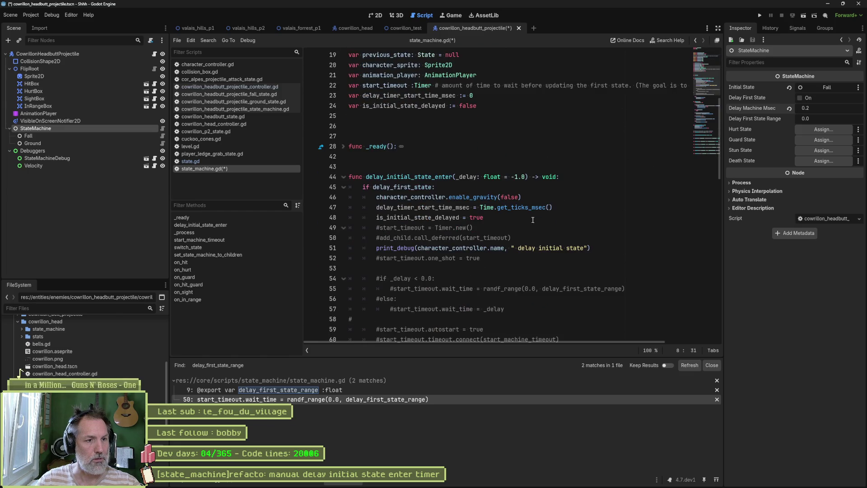
double_click(513, 183)
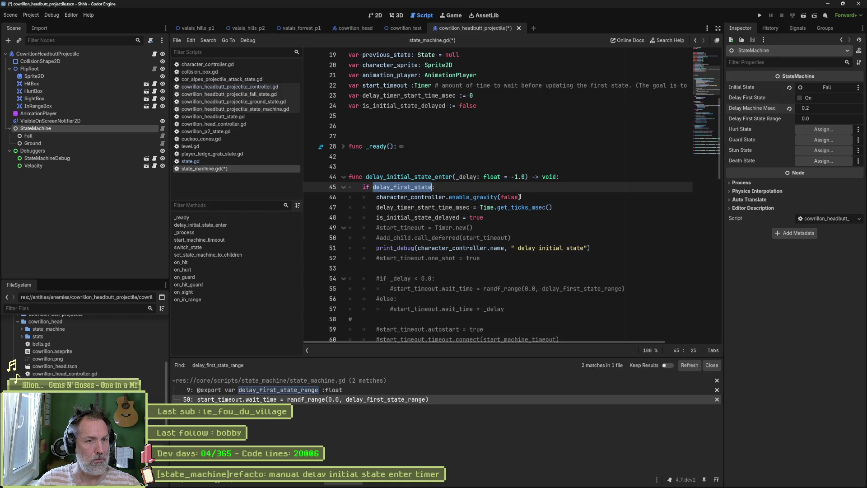
left_click(463, 208)
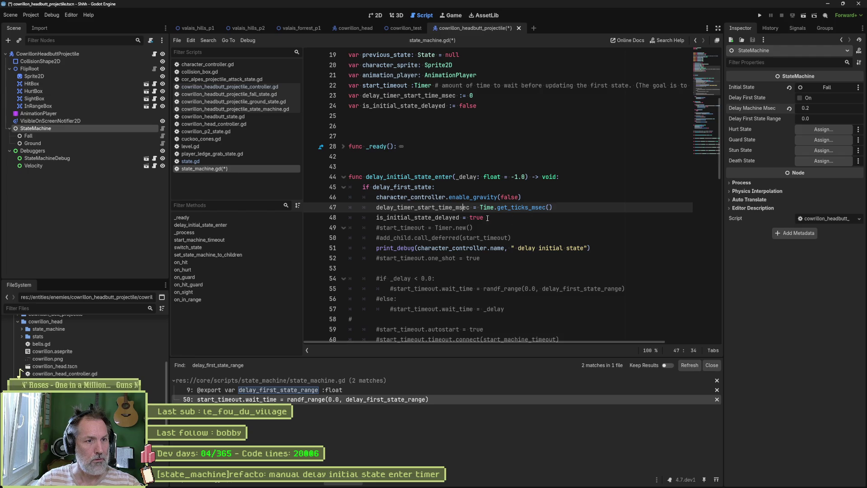
double_click(454, 218)
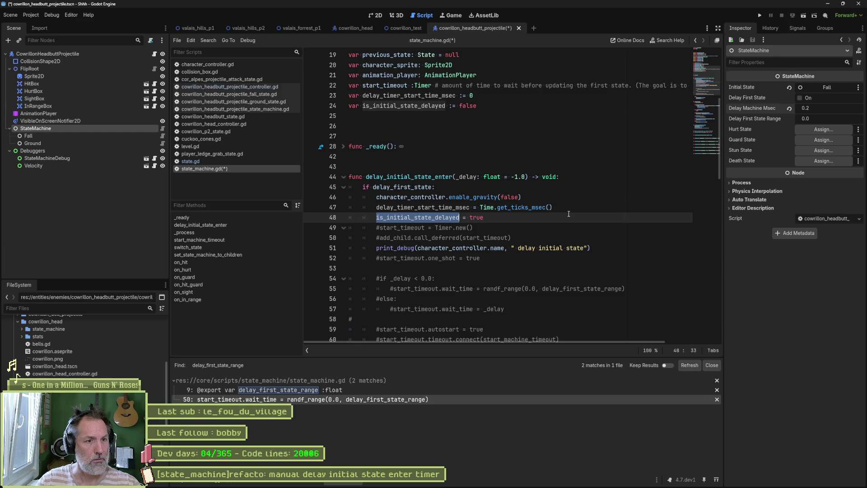
scroll(566, 214, "down", 4)
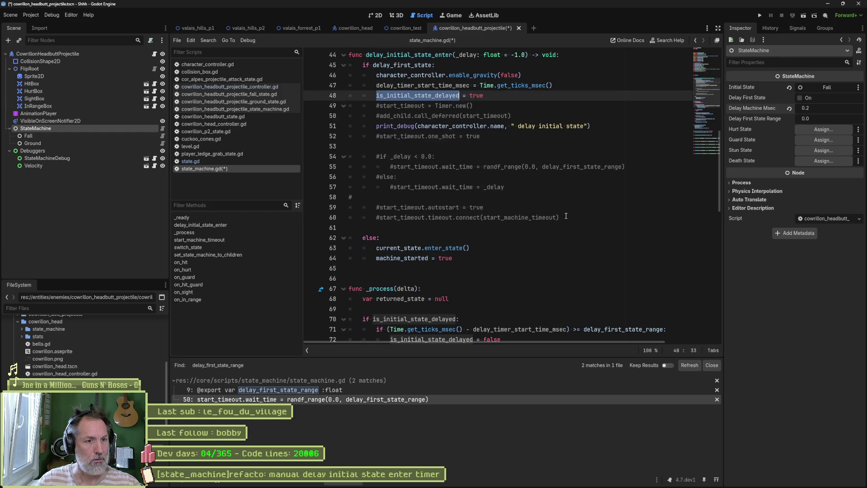
scroll(548, 217, "down", 4)
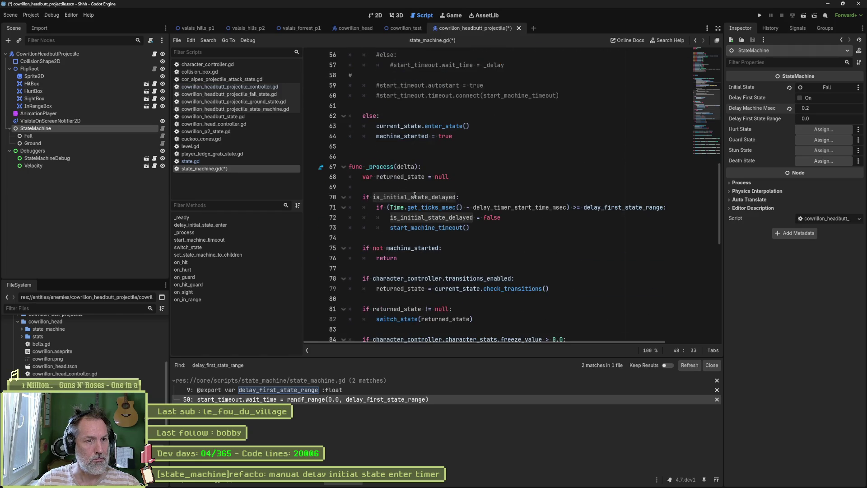
mouse_move(435, 197)
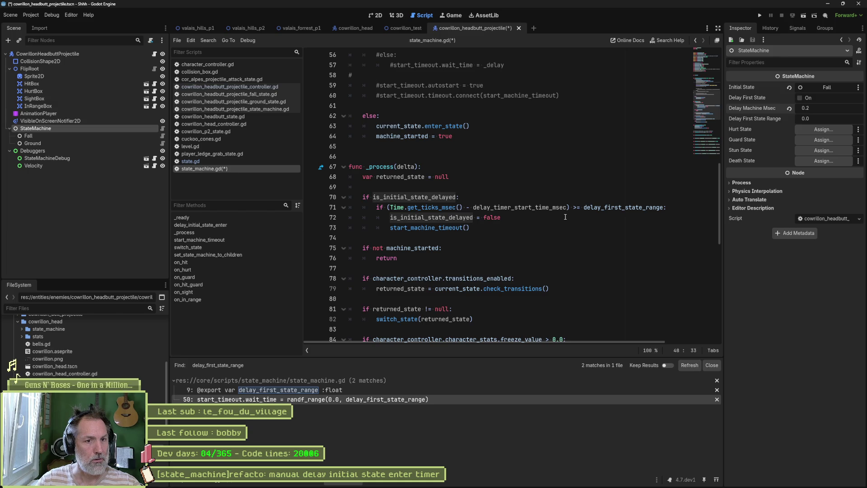
Replace delay_first_state_range with delay_machine_msec on line 71, save, and open cowrillon_test.
left_click(606, 208)
double_click(606, 208)
type("delay_machine_msec")
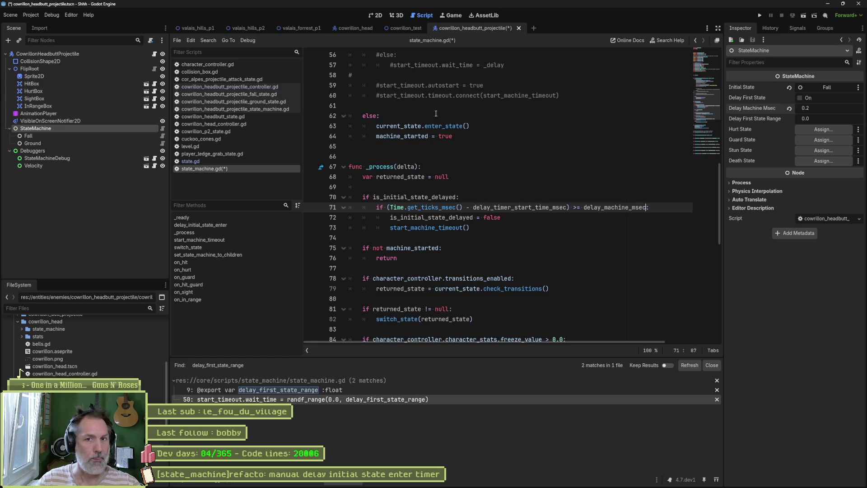
key("ctrl+s")
left_click(406, 28)
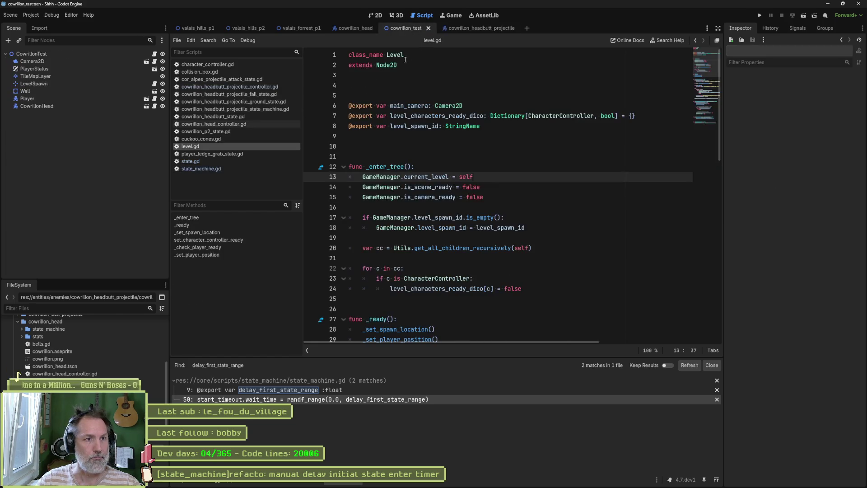
Run the cowrillon_test scene, trigger the boss's headbutt attack twice, then stop the game.
key("F6")
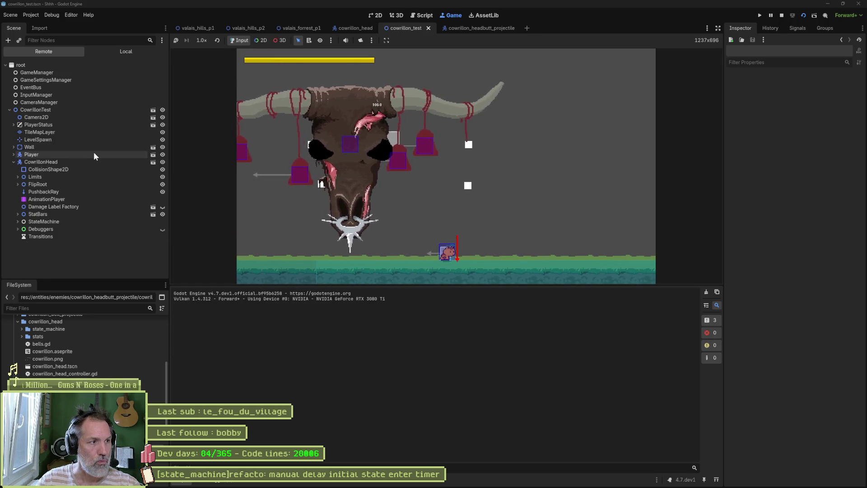
left_click(91, 161)
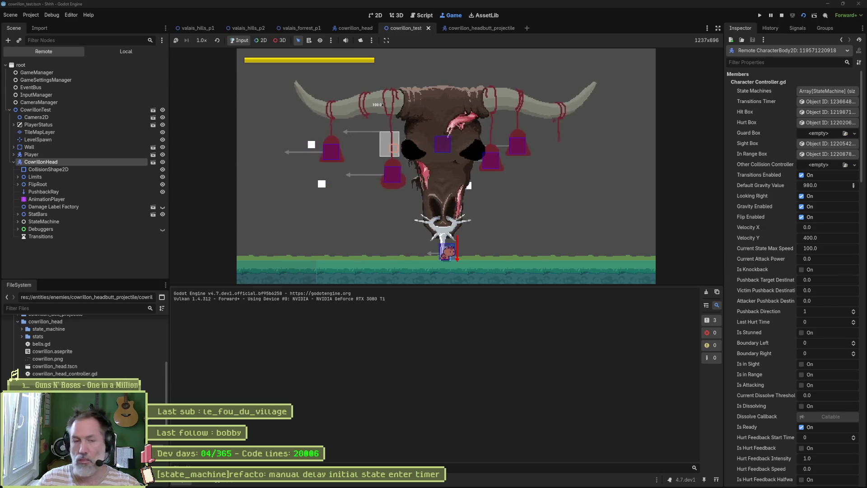
scroll(763, 271, "down", 5)
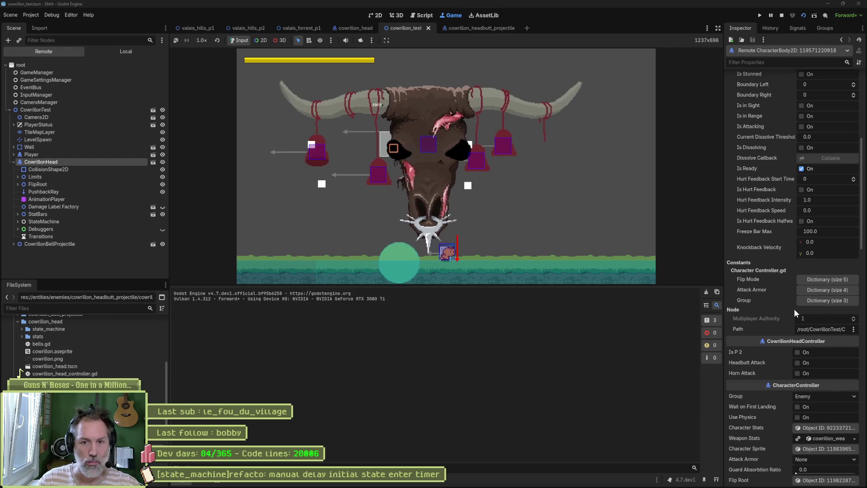
left_click(801, 365)
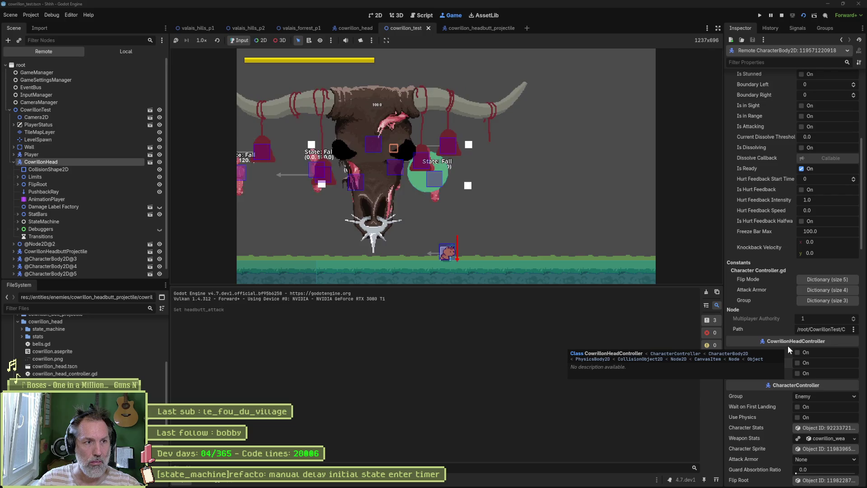
left_click(798, 362)
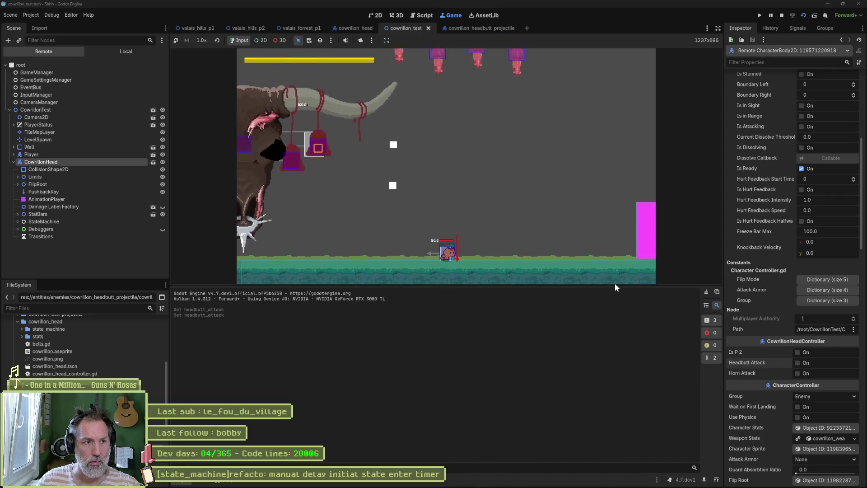
key("F8")
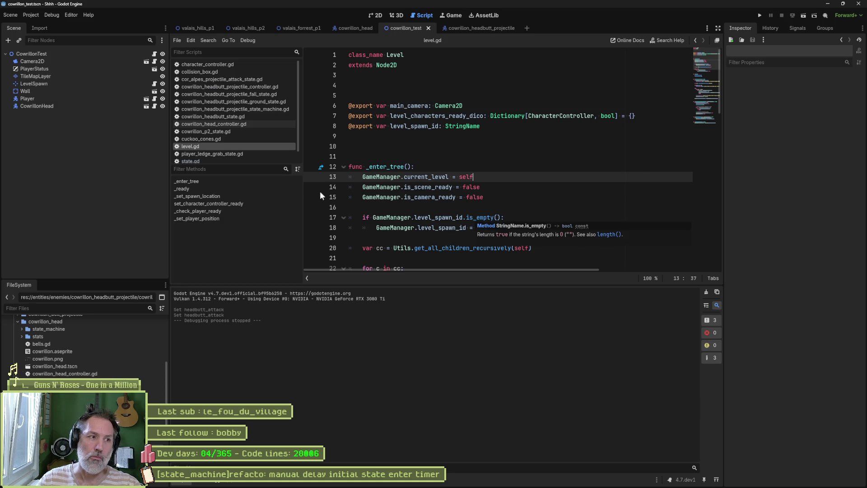
Set the projectile StateMachine's Delay Machine Msec to 1.0, then rerun the cowrillon_test scene.
left_click(467, 28)
left_click(817, 109)
type("1")
key("Return")
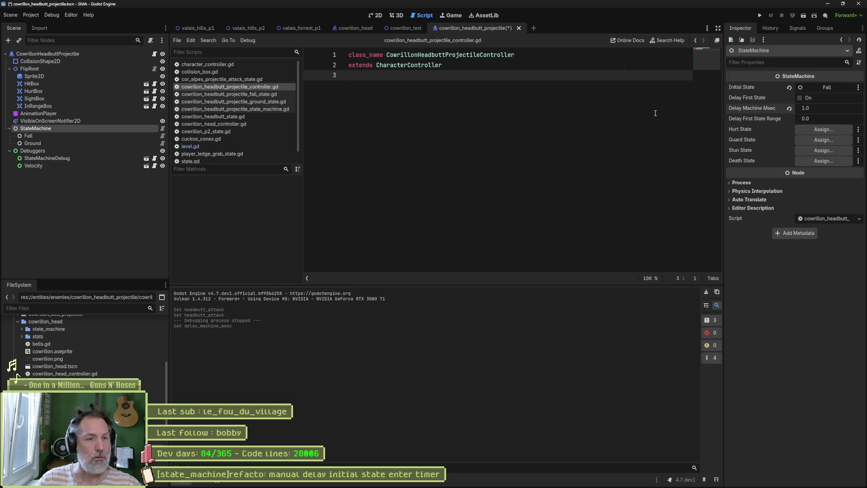
left_click(405, 28)
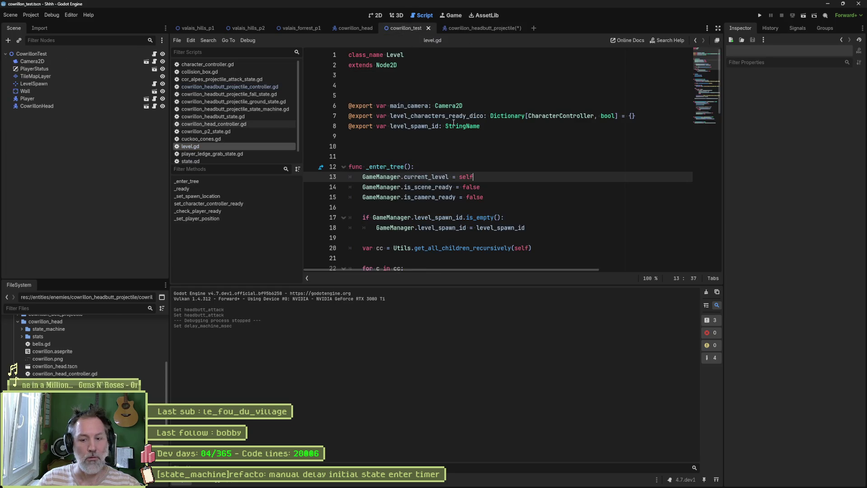
key("F6")
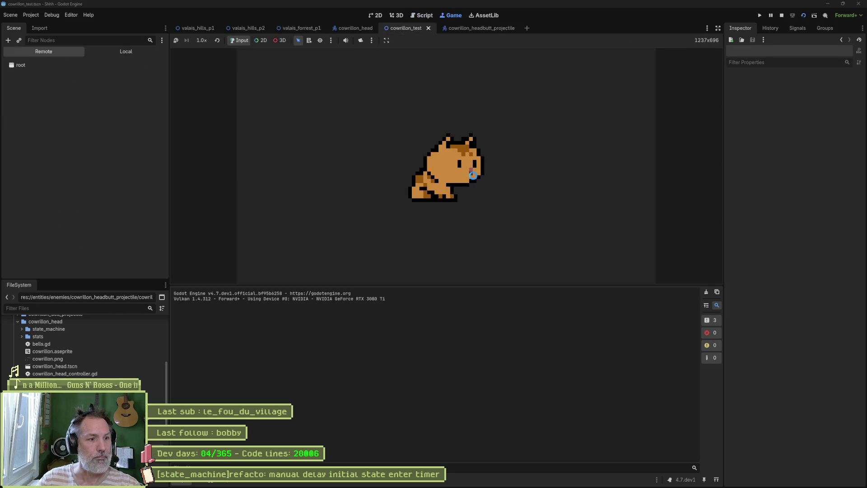
Inspect CowrillonHead's live properties in the Remote tree, then stop the test run.
left_click(103, 161)
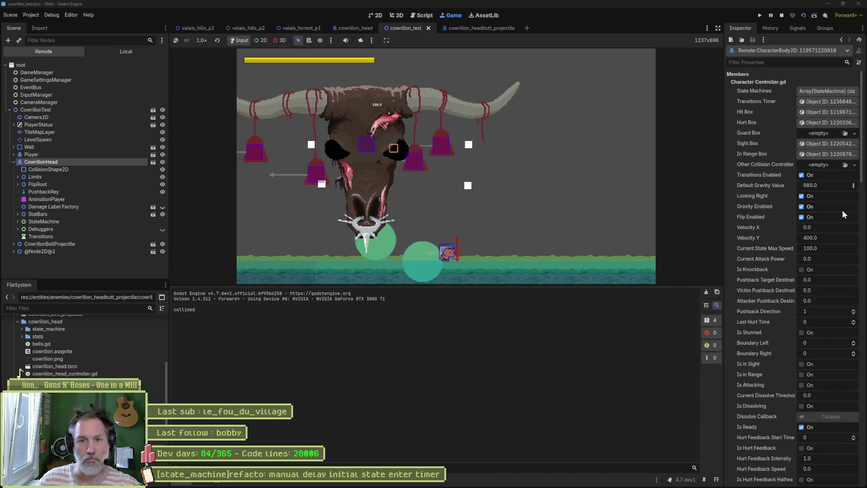
scroll(806, 307, "down", 7)
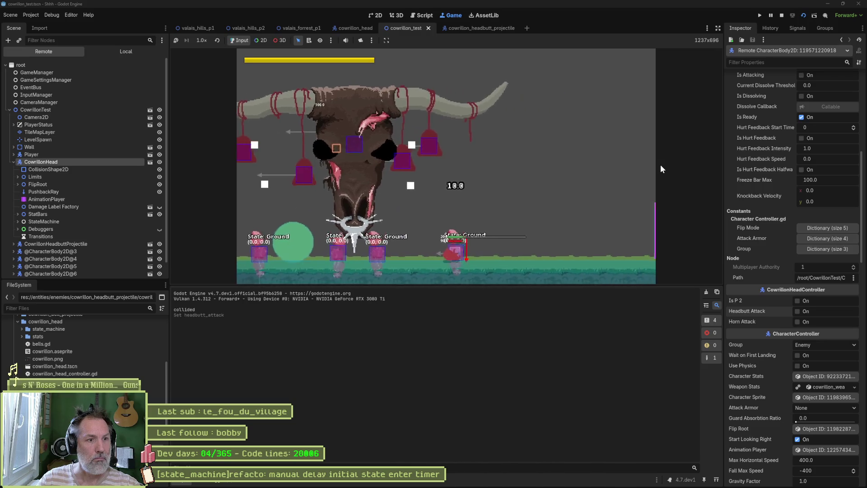
key("F8")
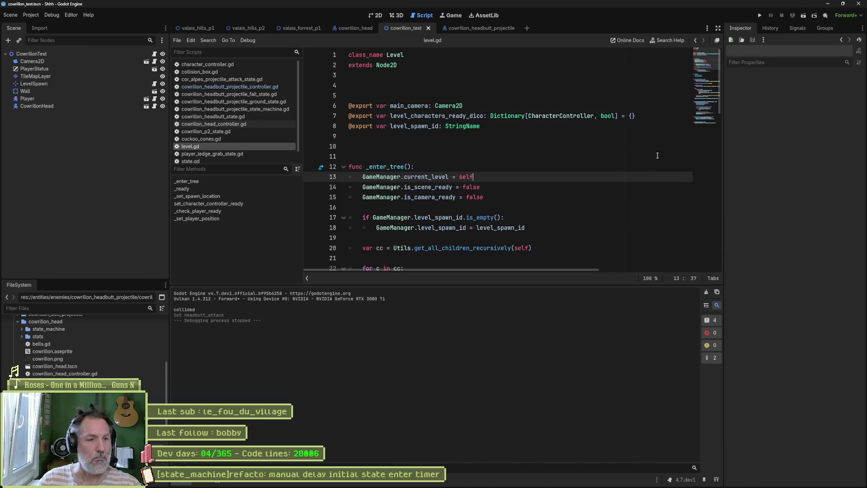
Open state_machine.gd and examine the delay_machine_msec check on line 71.
scroll(243, 151, "down", 1)
left_click(243, 157)
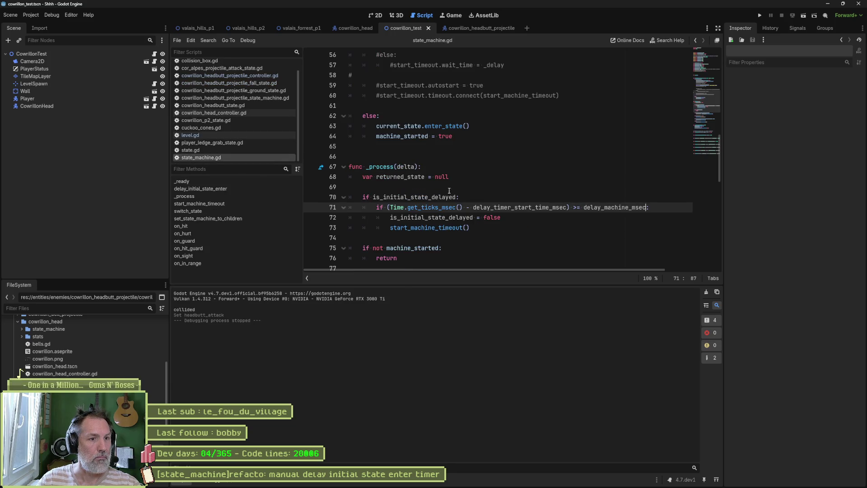
left_click(495, 208)
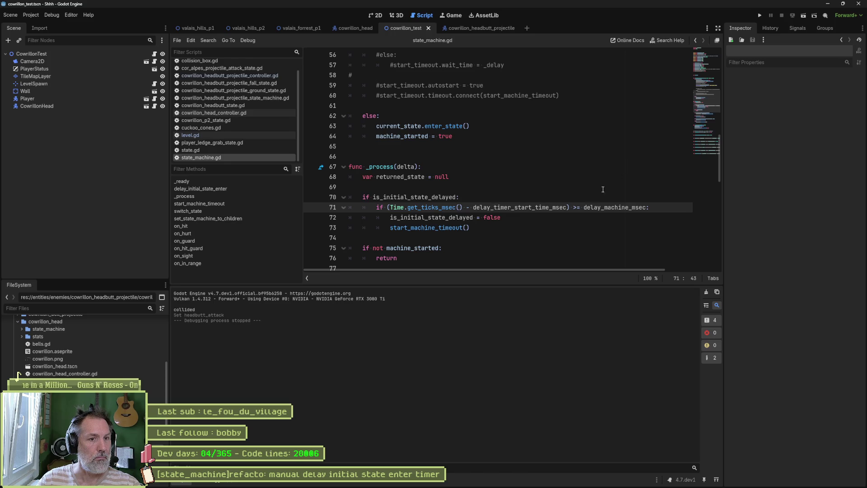
double_click(554, 207)
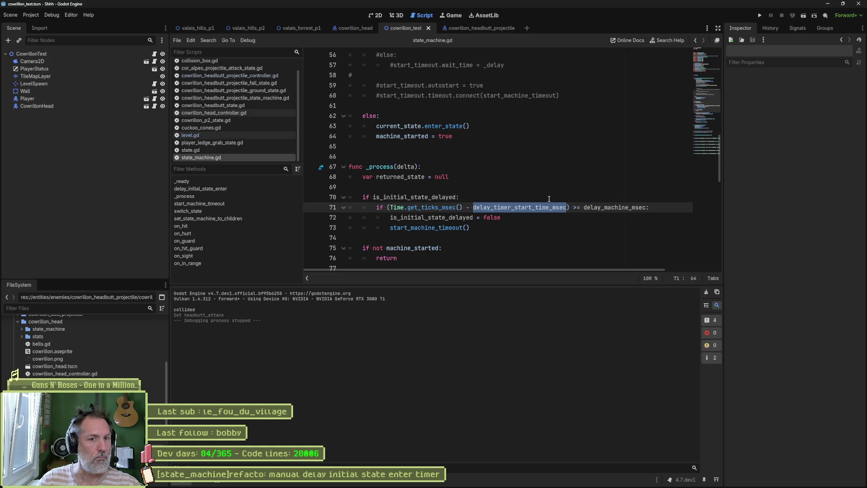
left_click_drag(646, 207, 583, 208)
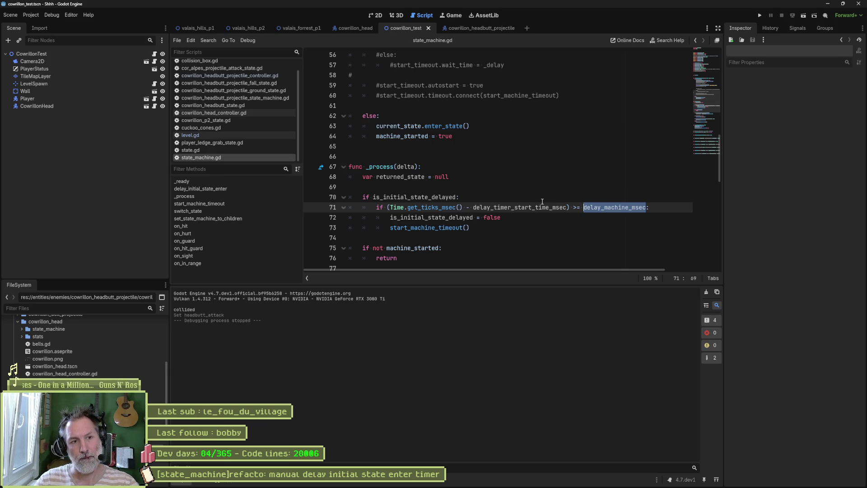
scroll(533, 185, "up", 5)
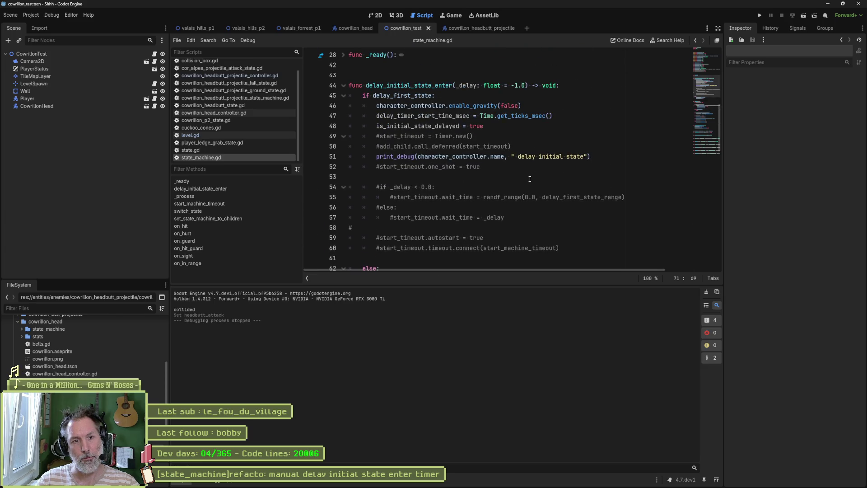
left_click_drag(629, 194, 628, 186)
key("ctrl+c")
scroll(552, 203, "down", 6)
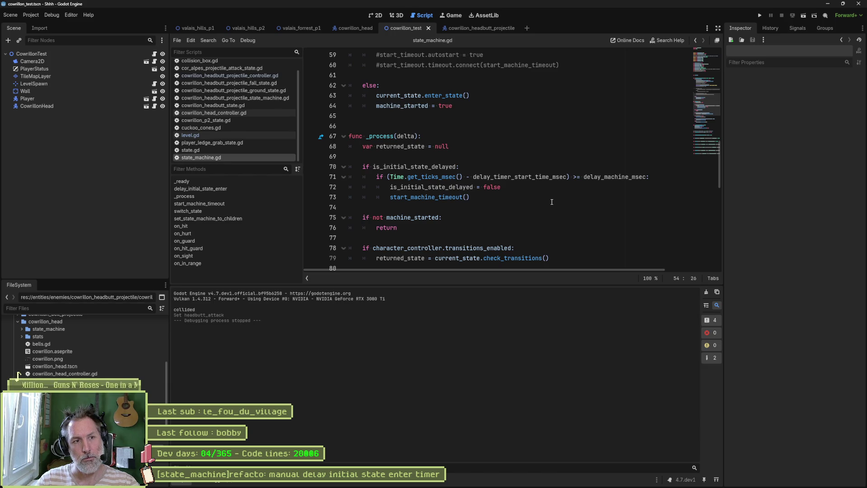
double_click(614, 177)
scroll(555, 190, "up", 6)
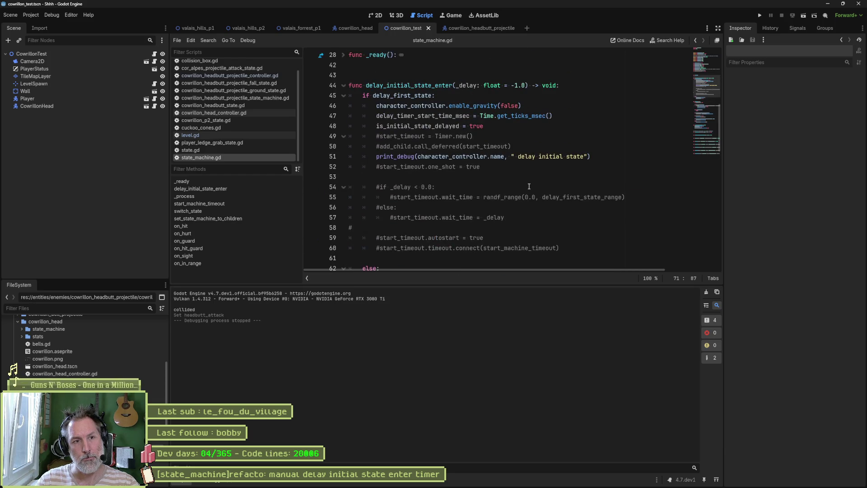
Copy the commented wait_time line 55 and add a blank line after line 47.
double_click(415, 196)
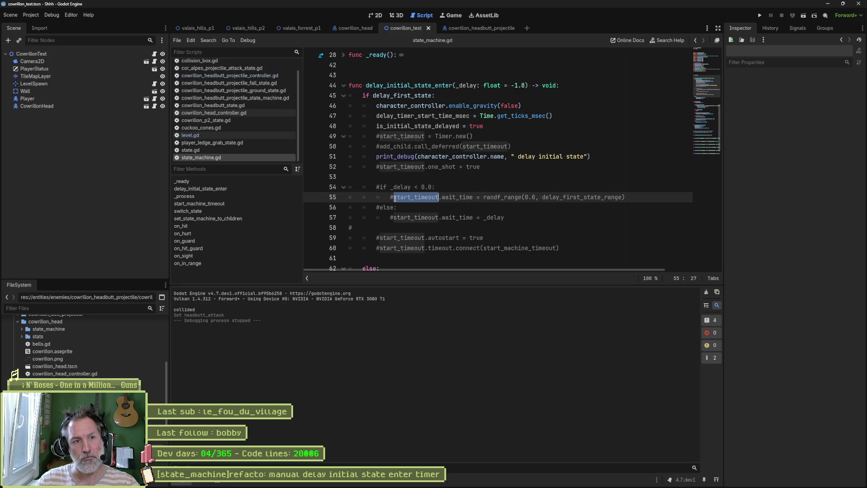
left_click_drag(625, 197, 390, 198)
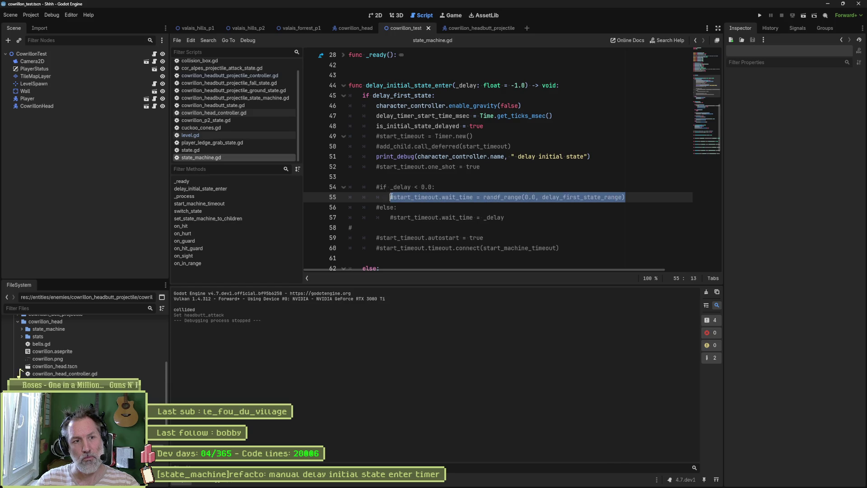
left_click(582, 115)
key("Return")
Paste the randf_range wait_time line into line 48 and use start_timeout in the _process delay check.
key("ctrl+v")
double_click(399, 125)
key("ctrl+c")
scroll(507, 207, "down", 2)
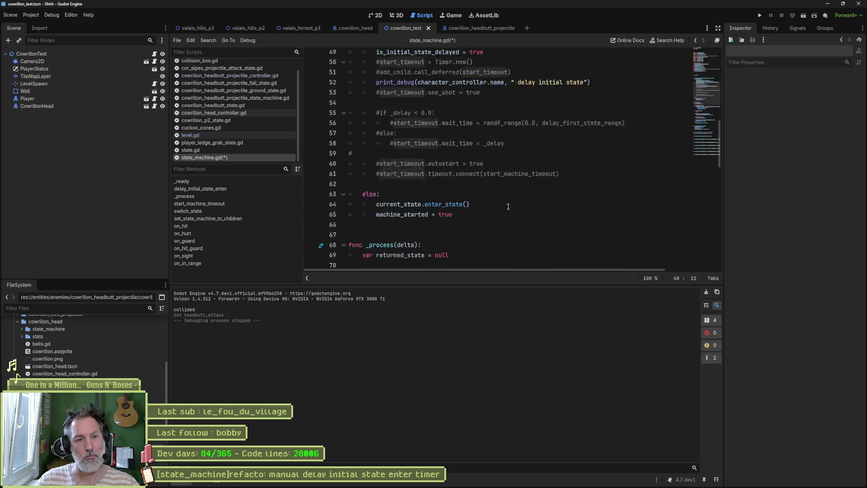
scroll(507, 207, "down", 5)
double_click(610, 126)
key("ctrl+v")
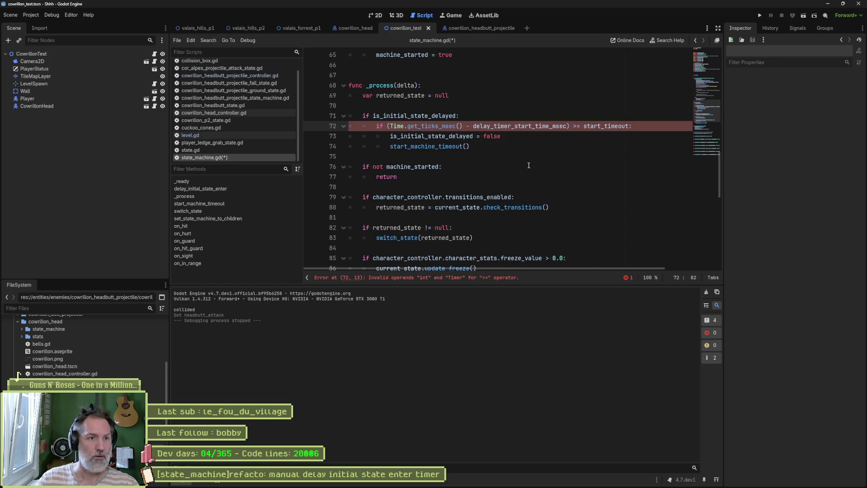
Rename start_timeout to delay_timeout in the line 72 delay check.
scroll(521, 165, "up", 4)
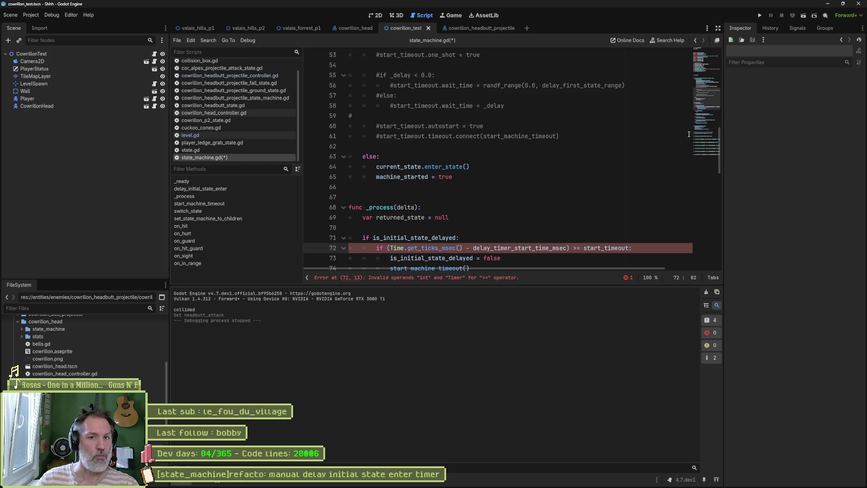
left_click_drag(584, 249, 596, 249)
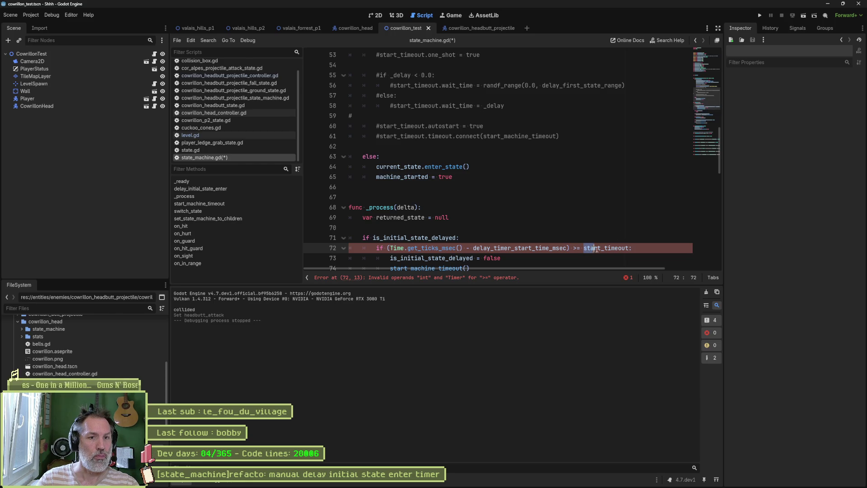
type("delay")
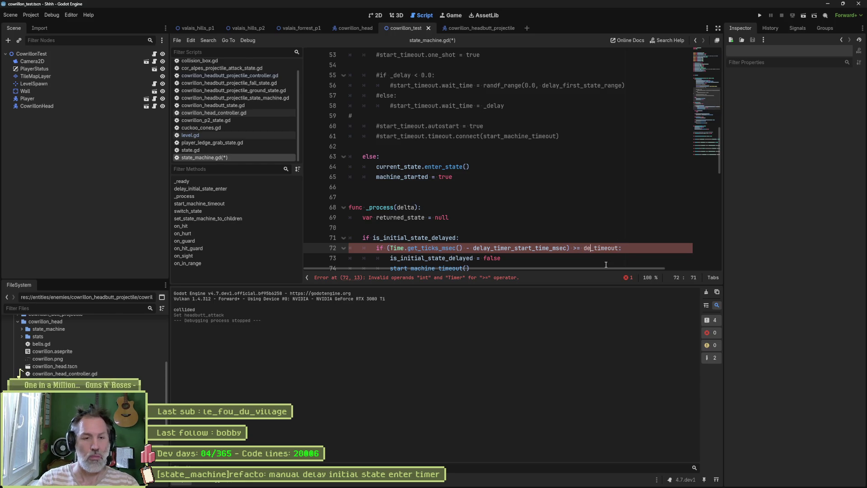
key("Escape")
double_click(607, 247)
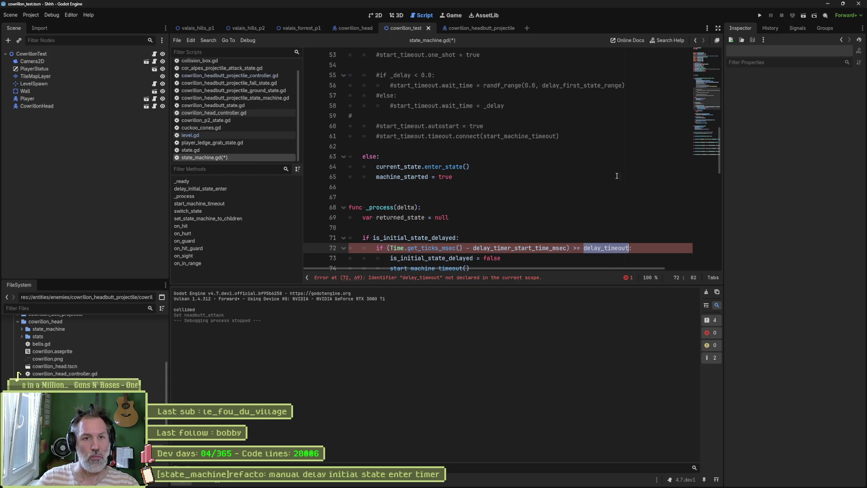
scroll(481, 192, "up", 14)
Declare var delay_timeout_msec := 0 on a new line after line 24.
left_click(481, 192)
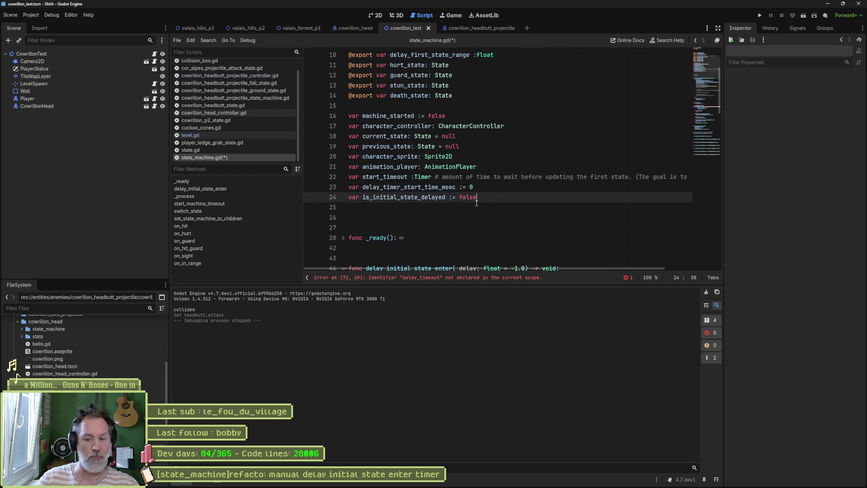
key("Return")
type("var delay_timeout := 0")
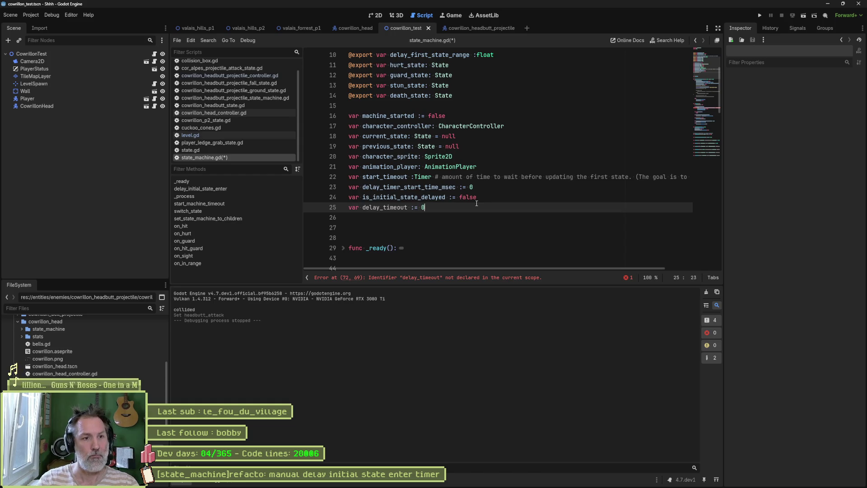
key("BackSpace")
key("Left")
key("Left")
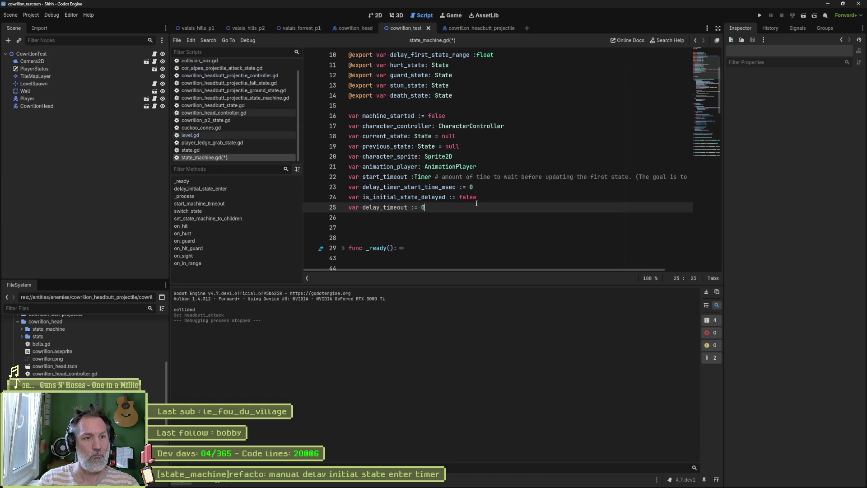
key("Left")
key("Left")
key("Left")
type("_msec")
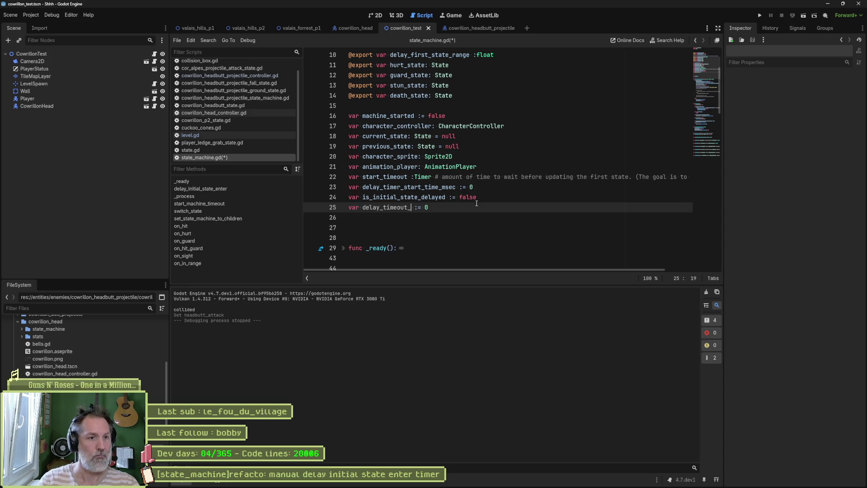
double_click(392, 208)
key("ctrl+c")
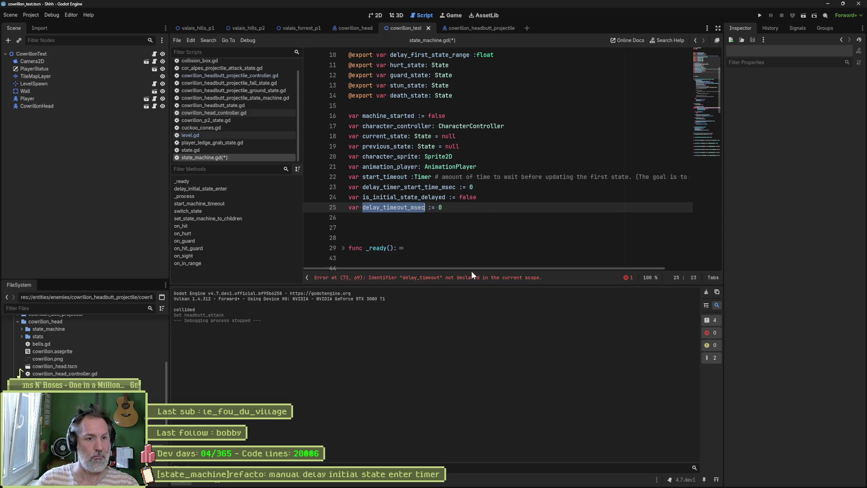
Replace delay_timeout on line 73 and start_timeout.wait_time on line 49 with delay_timeout_msec, save, and run.
left_click(451, 277)
double_click(621, 156)
key("ctrl+v")
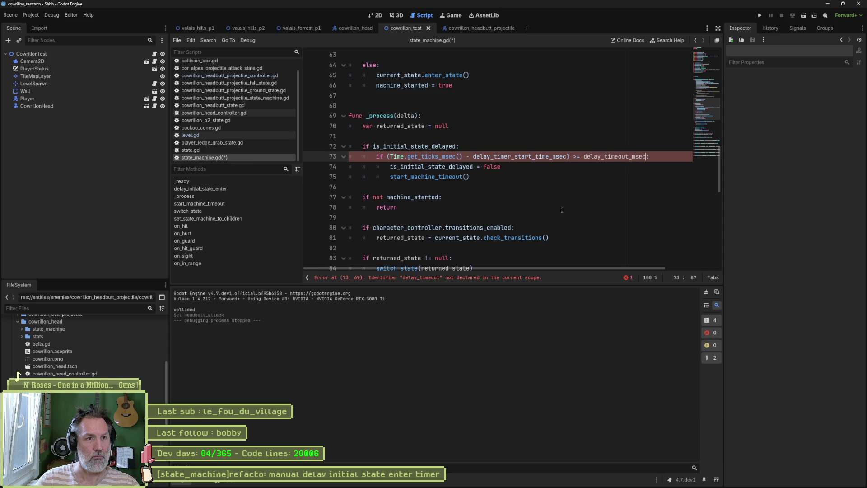
scroll(518, 176, "up", 6)
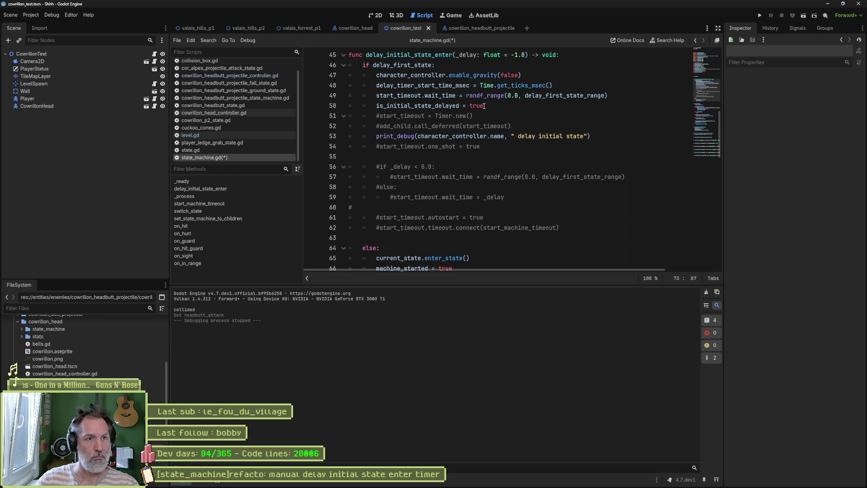
left_click_drag(455, 95, 377, 95)
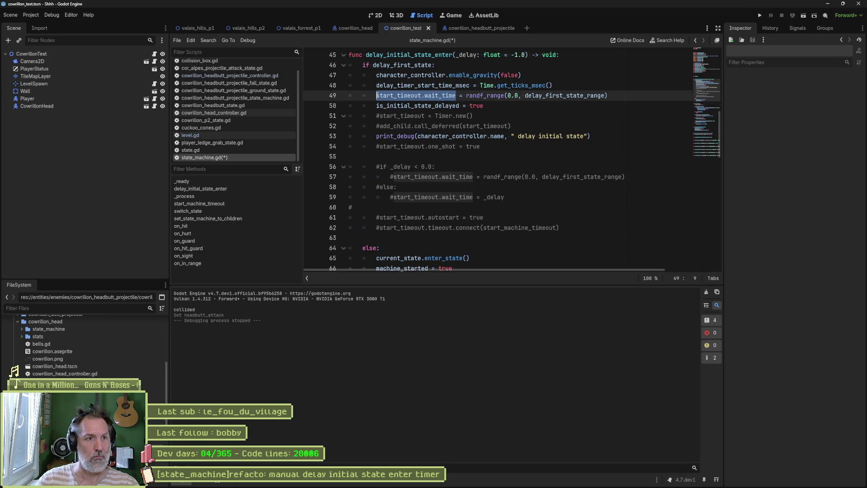
key("ctrl+v")
key("ctrl+s")
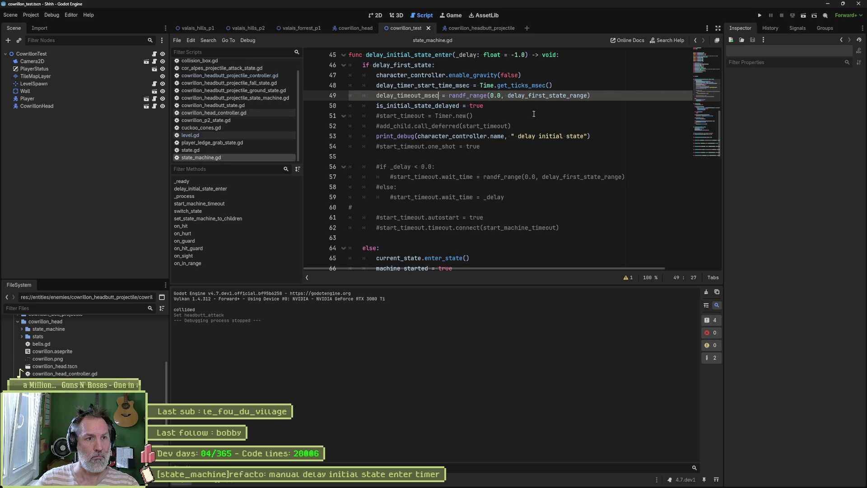
key("F6")
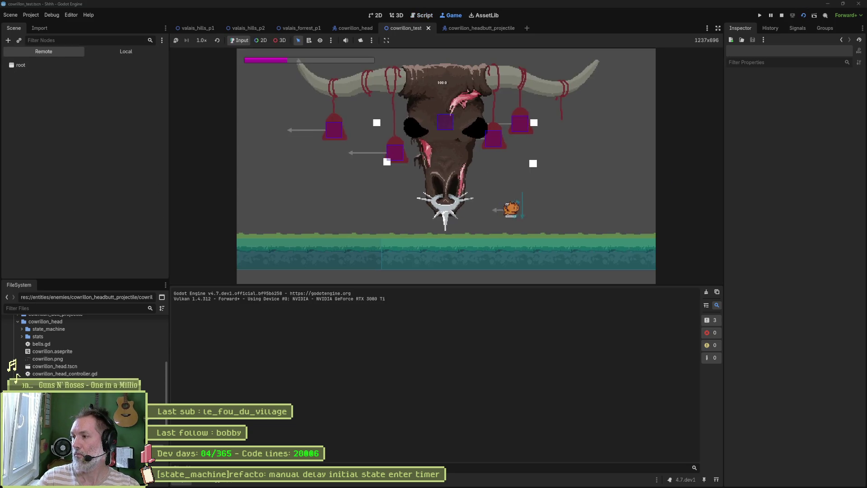
Inspect the running CowrillonHead in the Remote tree, then stop the game.
left_click(68, 162)
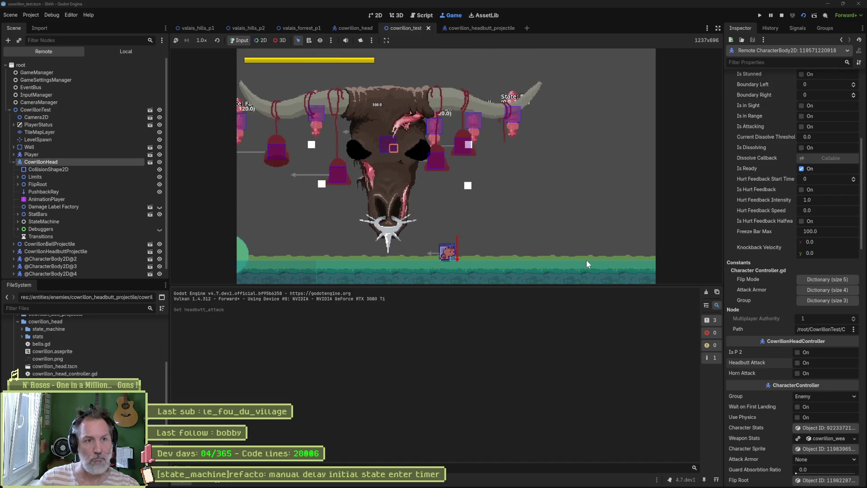
key("F8")
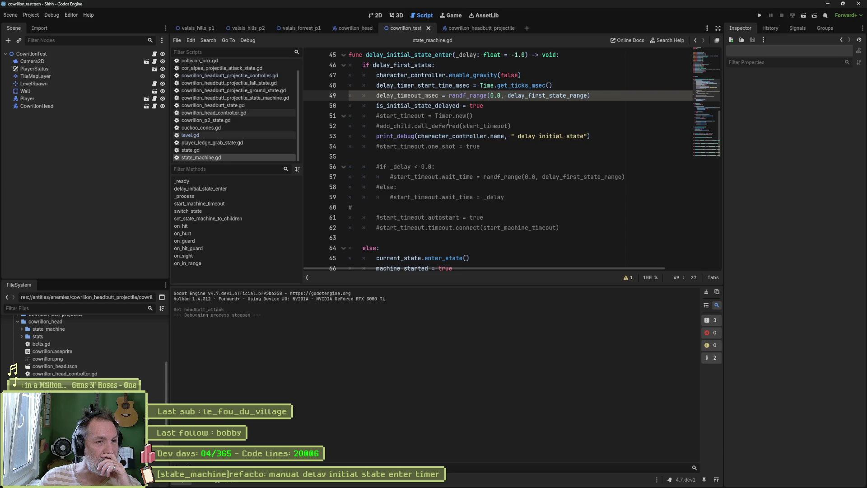
Enable Delay First State on the headbutt projectile's StateMachine, then relaunch the cowrillon_test scene.
mouse_move(448, 136)
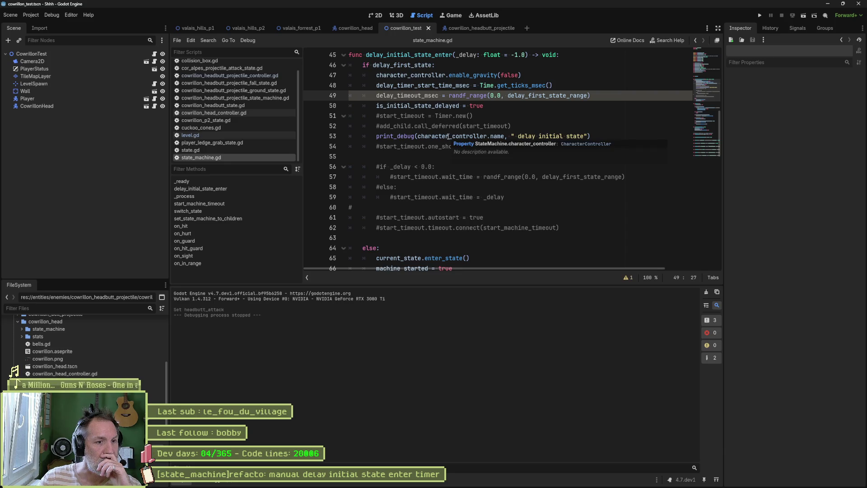
scroll(446, 136, "down", 2)
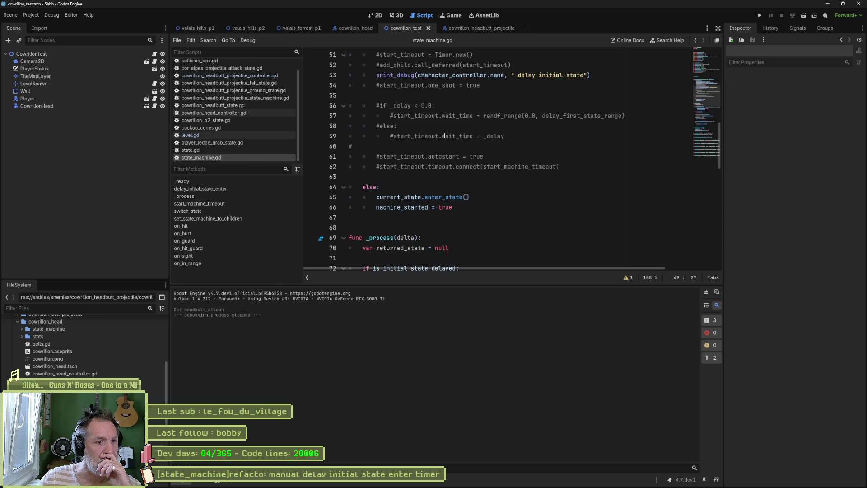
scroll(442, 136, "up", 2)
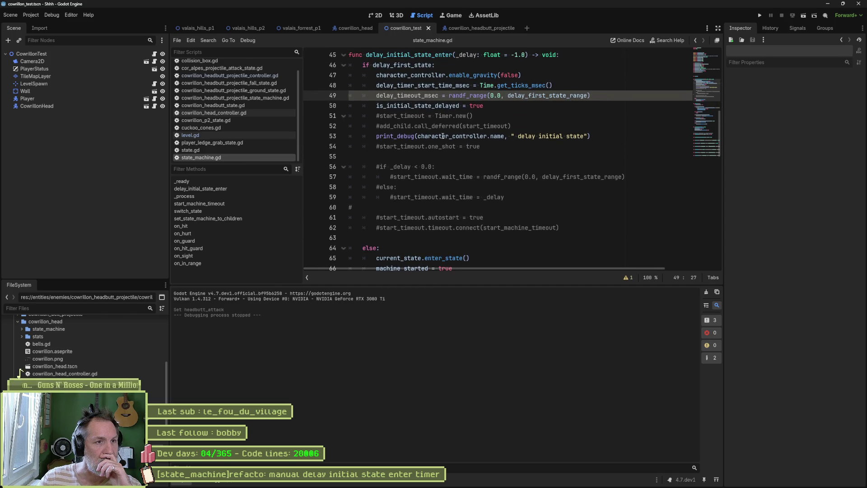
left_click(462, 28)
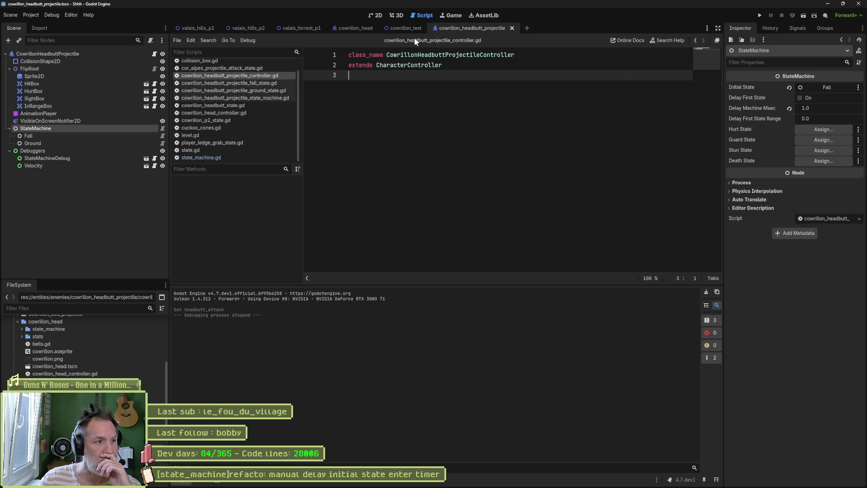
left_click(804, 97)
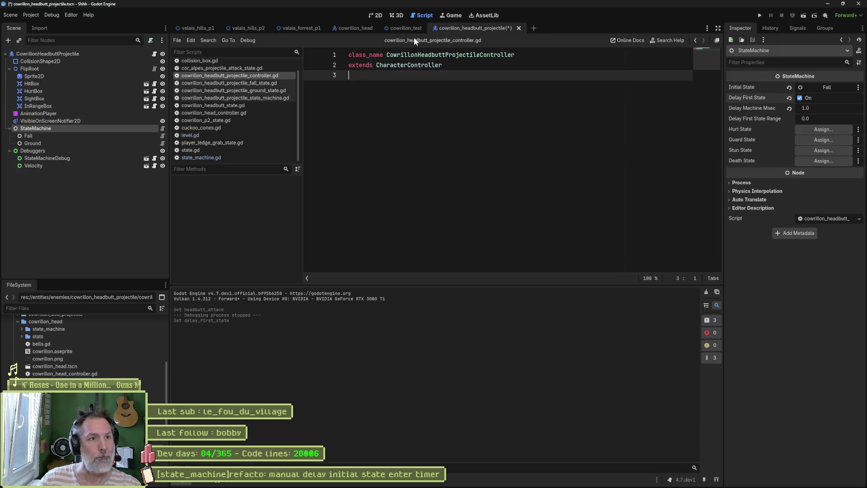
left_click(406, 29)
key("F6")
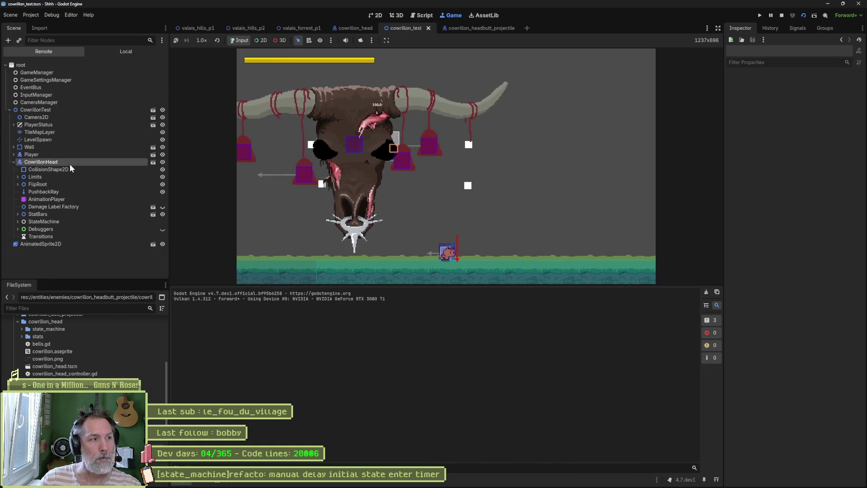
Select CowrillonHead in the Remote tree, watch the delay initial state logs, then stop the game.
left_click(69, 163)
left_click(797, 311)
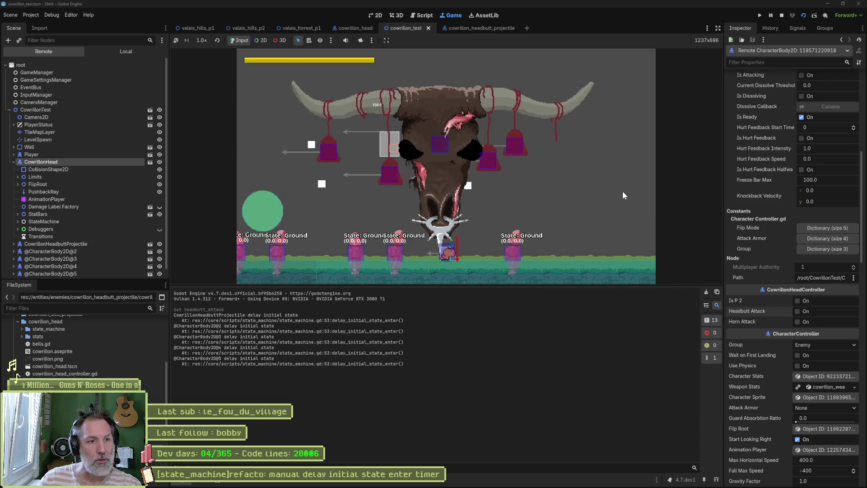
key("F8")
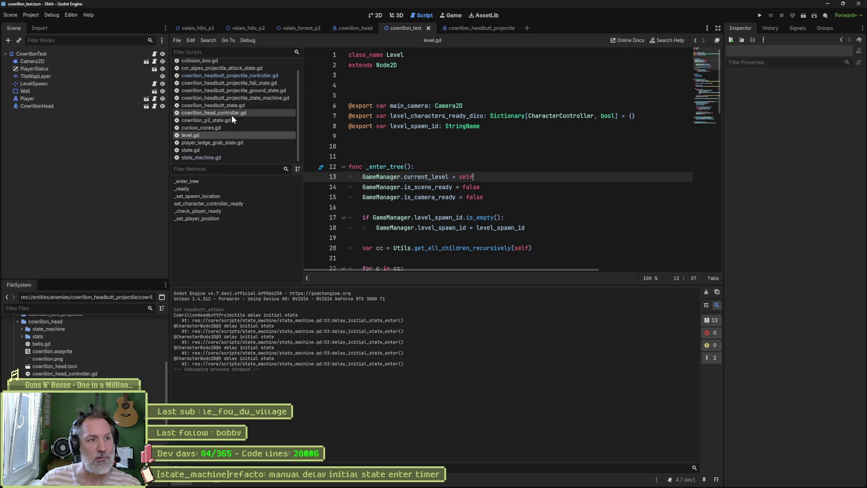
Add a print_debug of 'start initial state' inside start_machine_timeout in state_machine.gd, then run the scene.
left_click(215, 157)
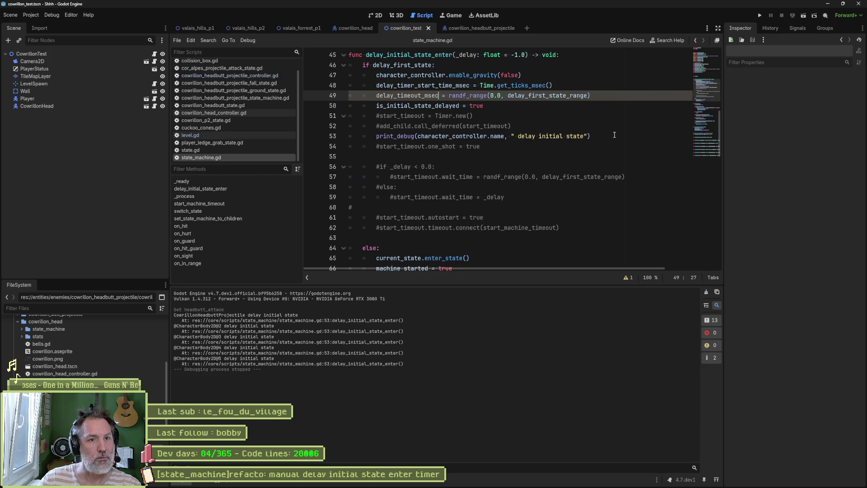
left_click_drag(614, 134, 611, 126)
key("ctrl+c")
scroll(511, 171, "down", 4)
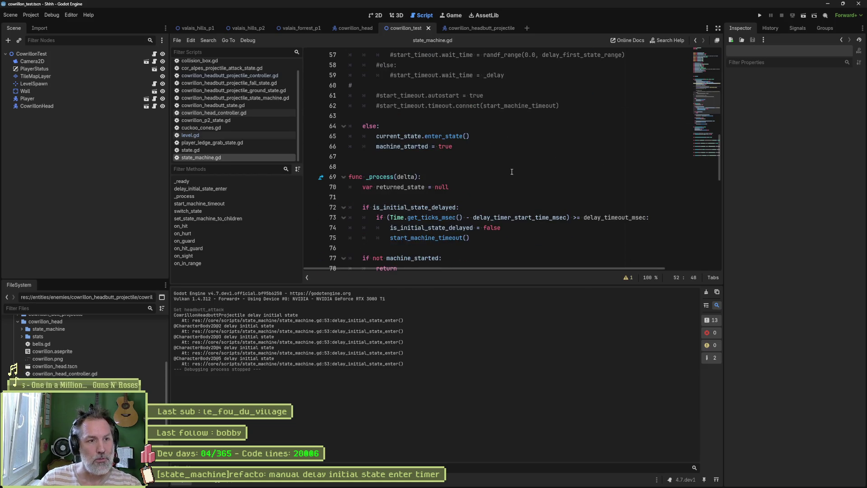
scroll(496, 185, "down", 2)
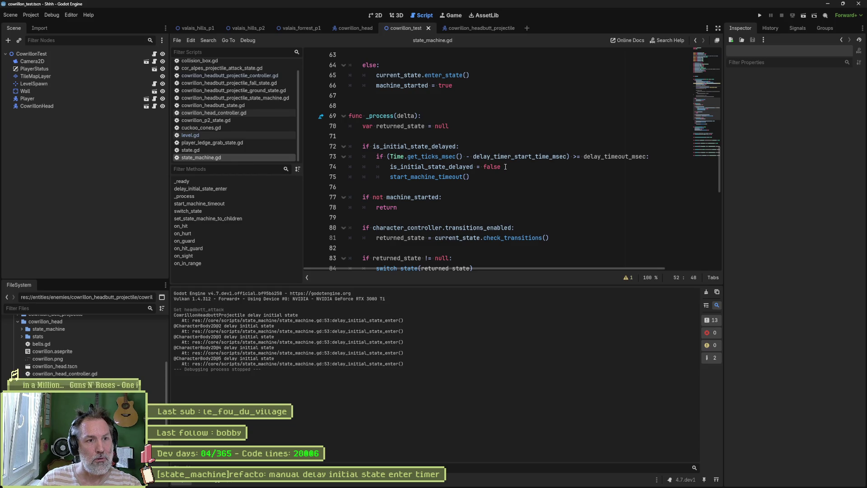
left_click(456, 176, "ctrl")
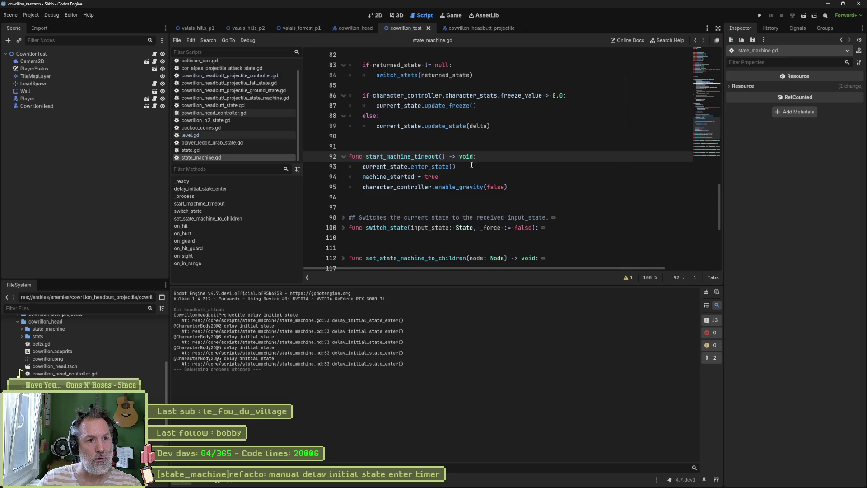
key("Return")
key("ctrl+v")
double_click(509, 167)
type("start")
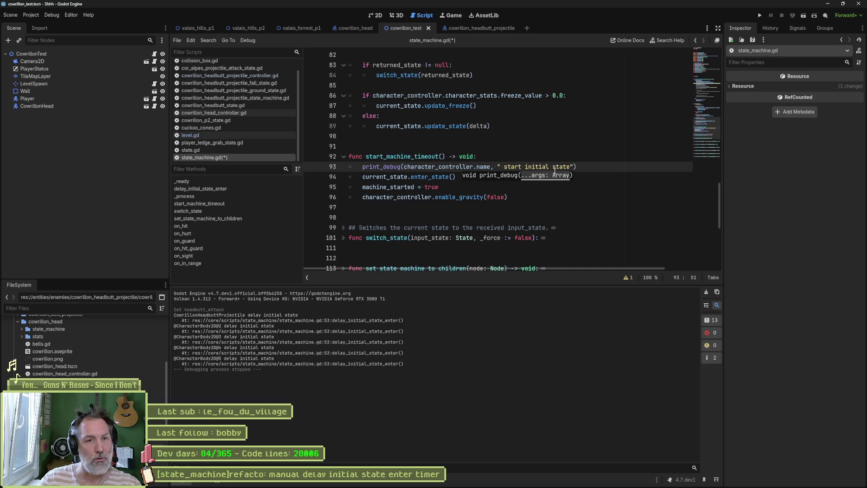
key("F6")
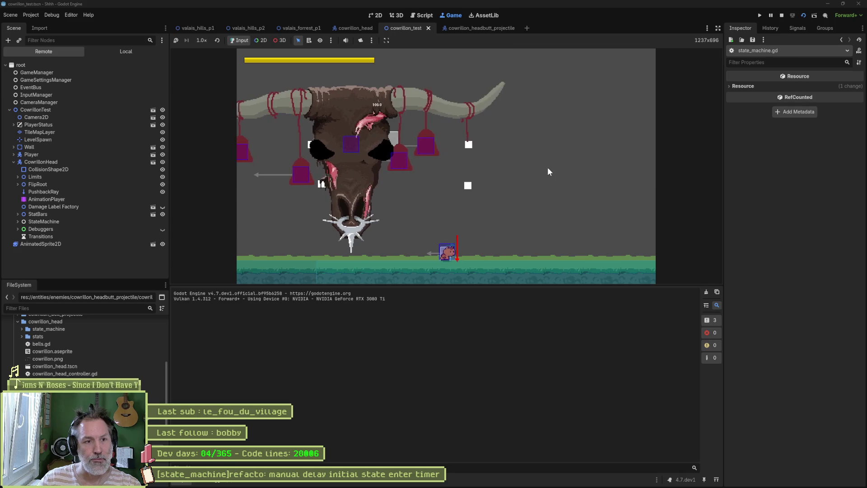
Inspect the running CowrillonHead, check the delay and start initial state logs, then stop the game.
left_click(68, 162)
scroll(776, 267, "down", 10)
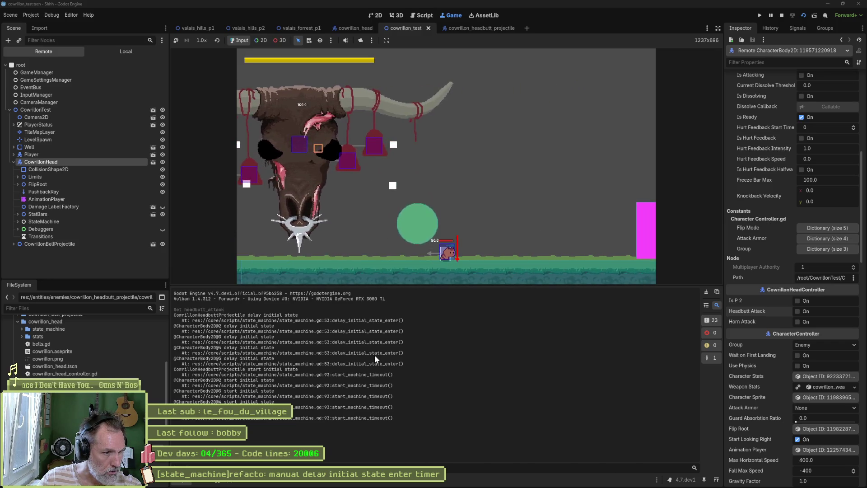
key("F8")
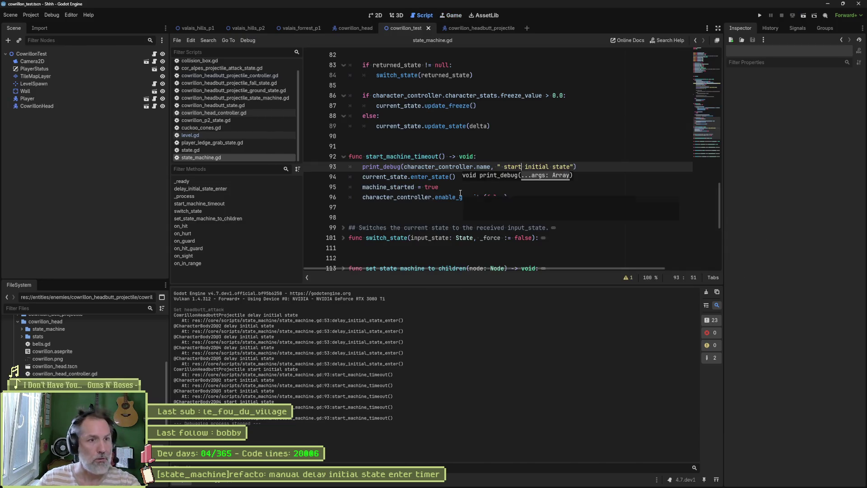
Trace is_initial_state_delayed and delay_timeout_msec uses in _process, then switch to the cowrillon_headbutt_projectile scene.
scroll(460, 189, "up", 7)
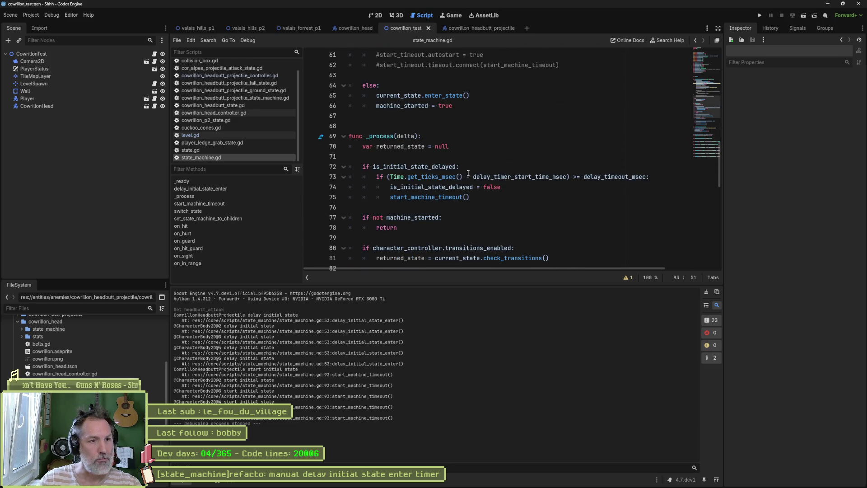
double_click(452, 166)
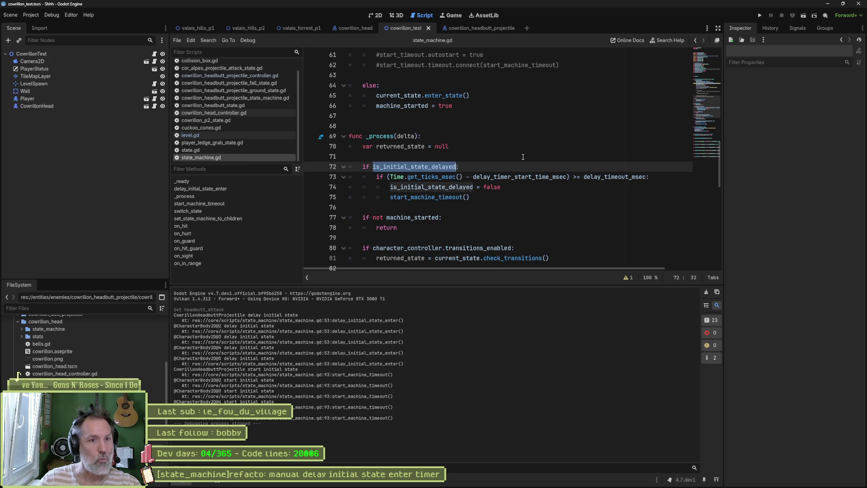
mouse_move(510, 181)
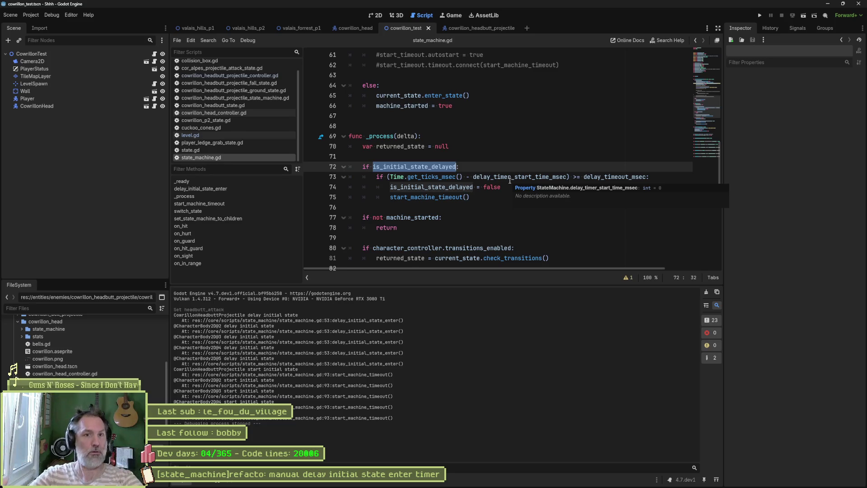
double_click(614, 177)
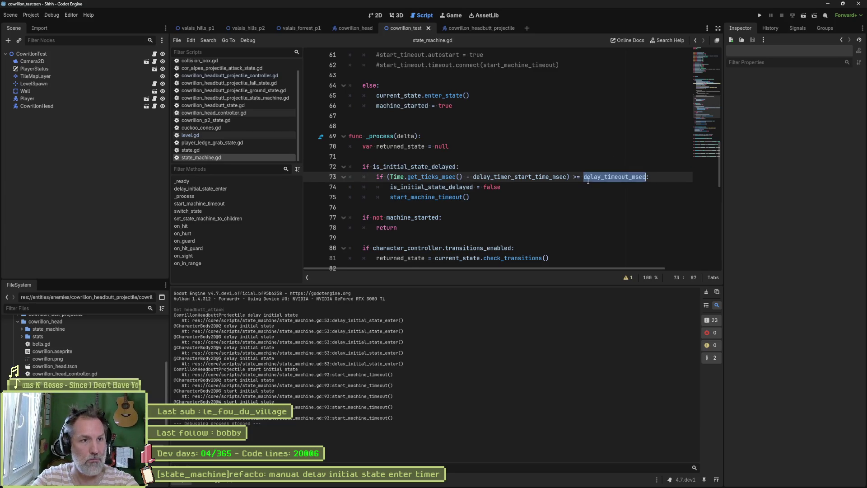
scroll(515, 180, "up", 5)
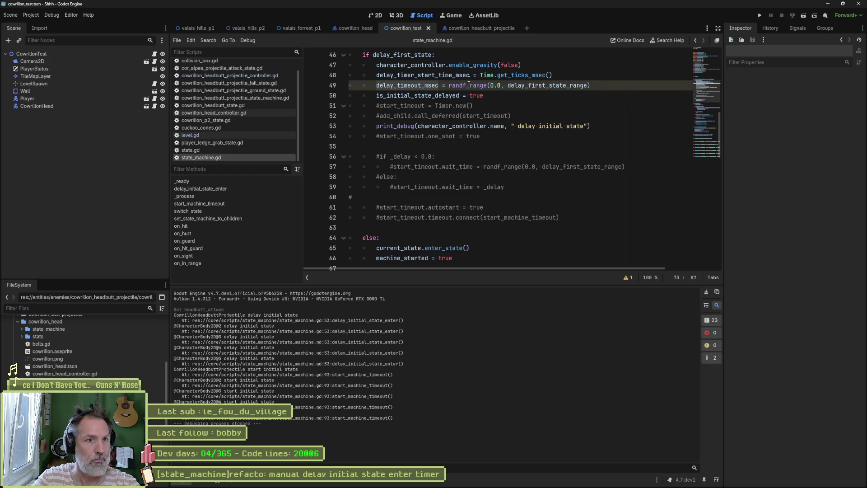
left_click(461, 27)
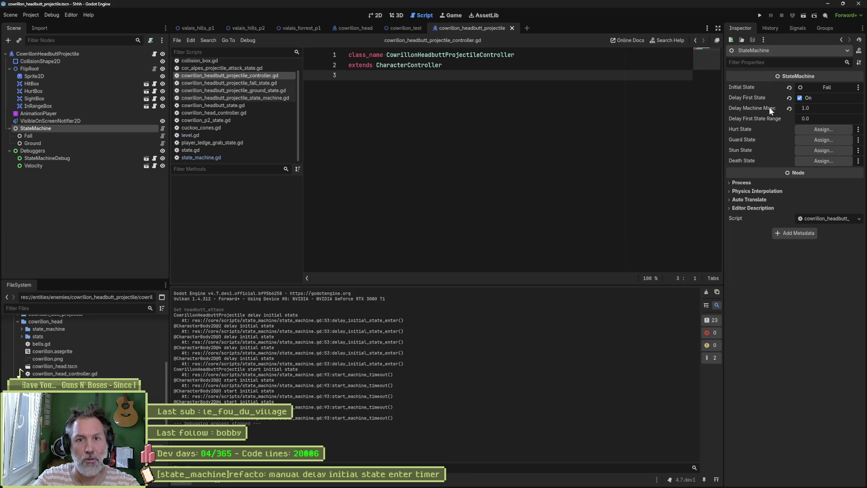
Append ', delay_timeout_msec' to the line 53 delay debug print and run the scene.
mouse_move(768, 107)
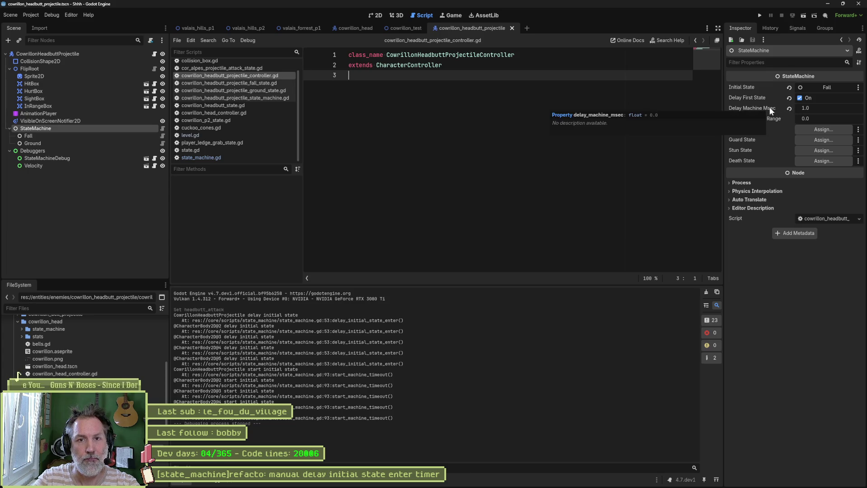
key("alt+Left")
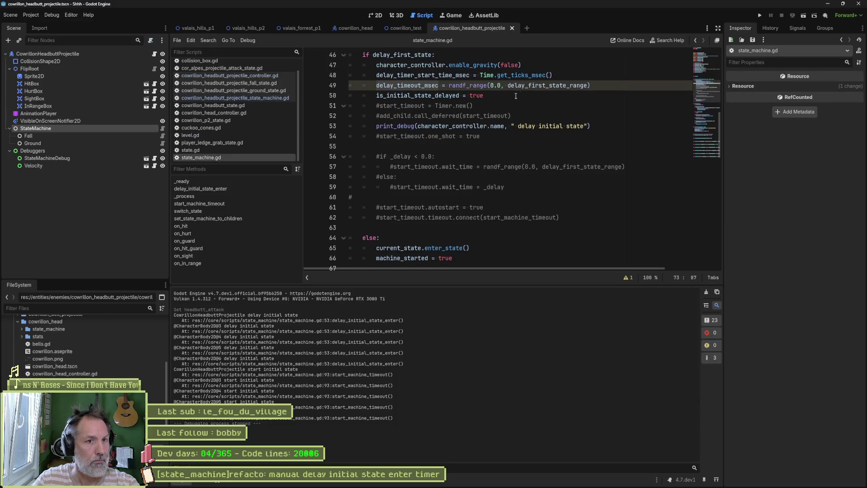
double_click(547, 86)
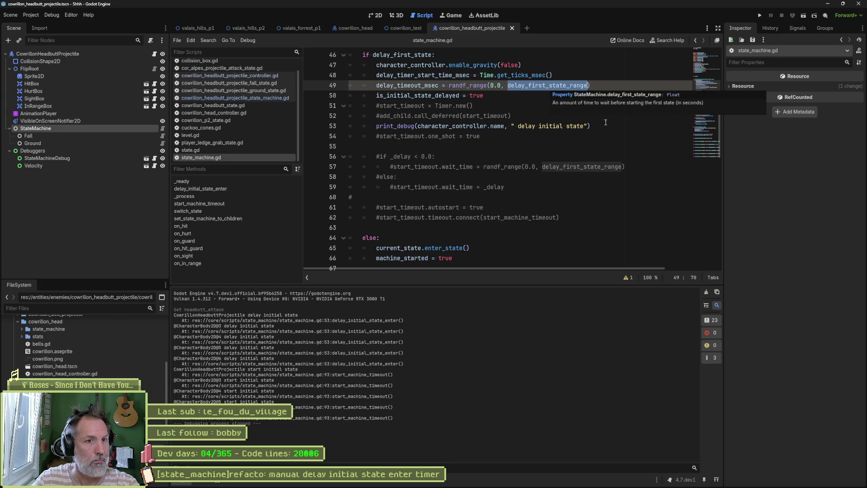
double_click(433, 85)
key("ctrl+c")
left_click(586, 127)
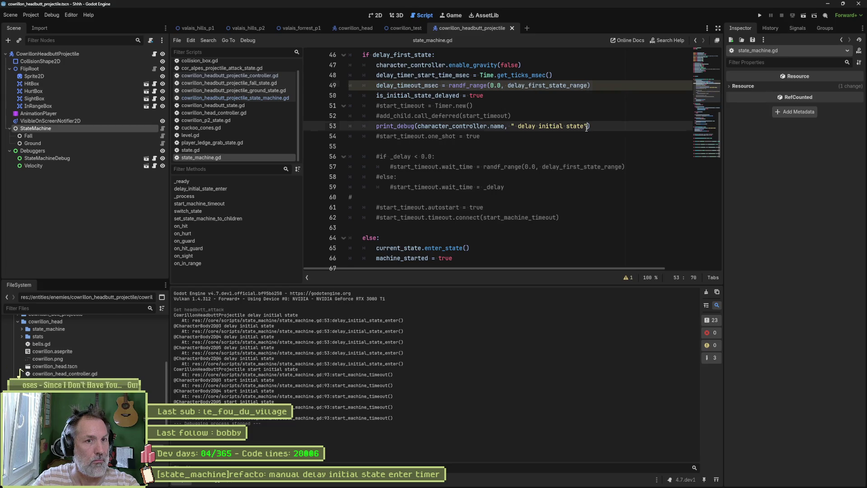
type(",")
key("ctrl+v")
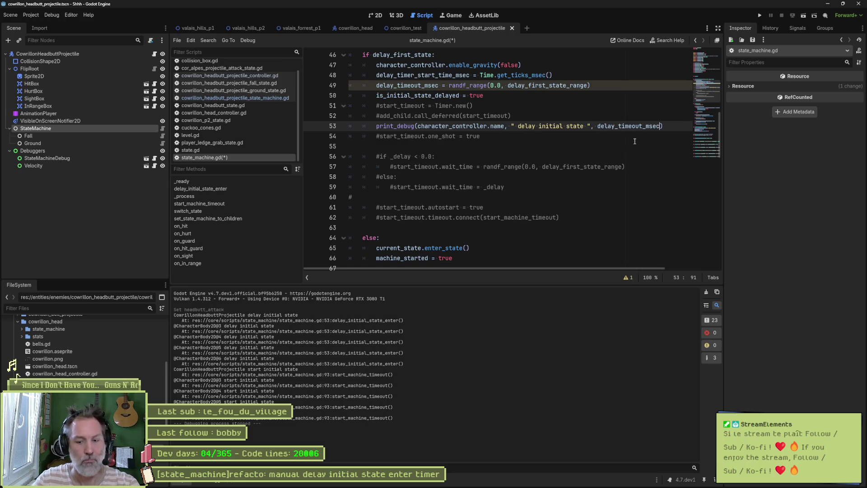
key("F6")
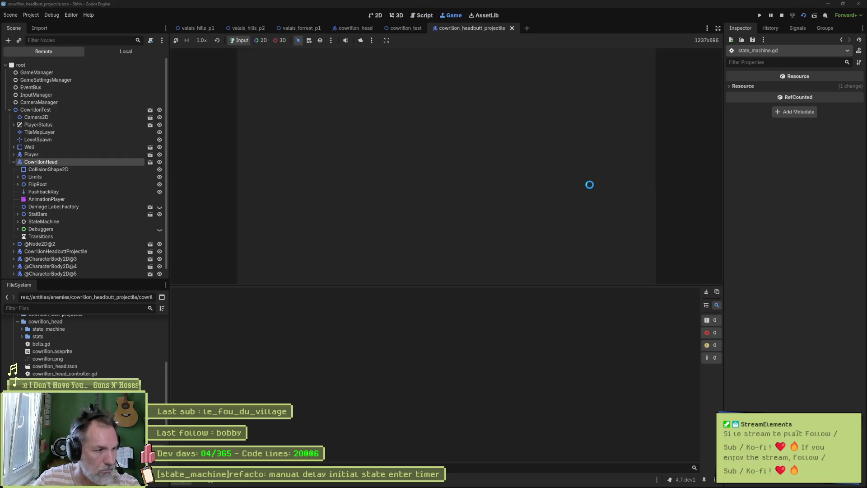
Rerun cowrillon_test, trigger CowrillonHead's Headbutt Attack to log projectile delay timeouts, then stop.
key("F8")
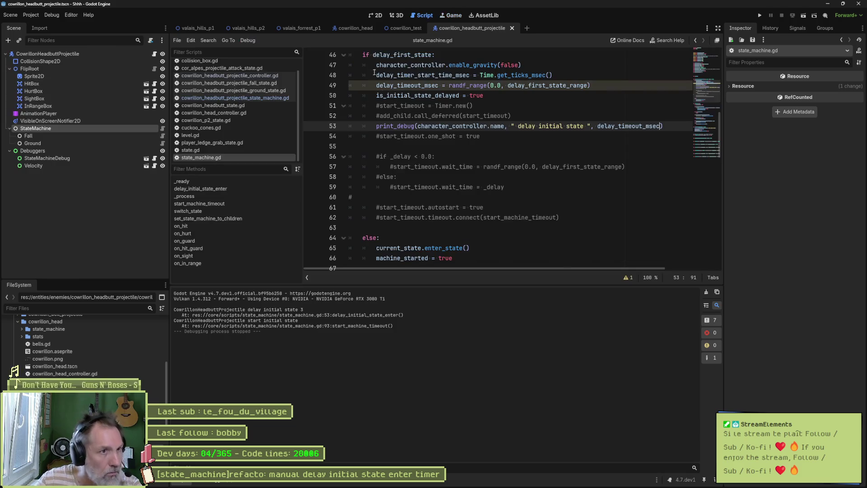
left_click(406, 28)
key("F6")
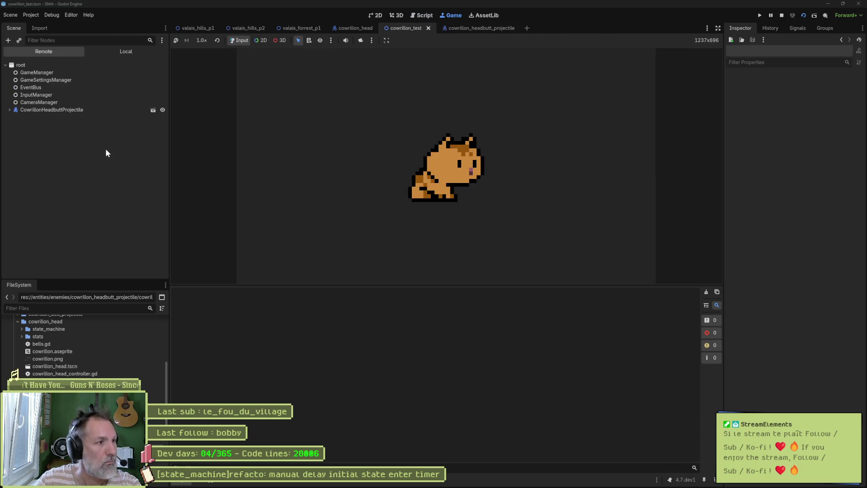
left_click(45, 161)
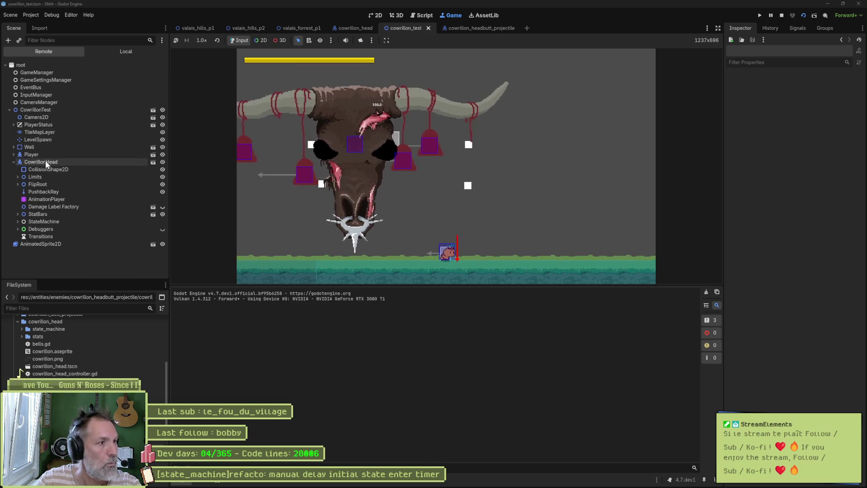
left_click(806, 259)
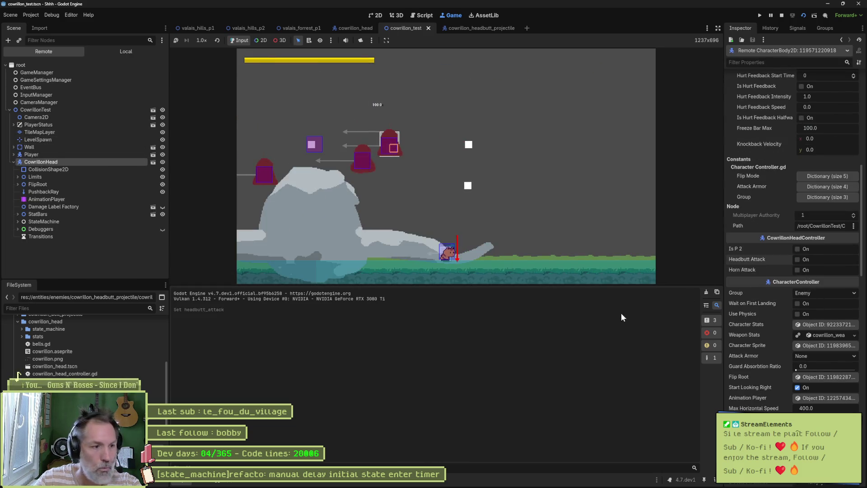
key("F8")
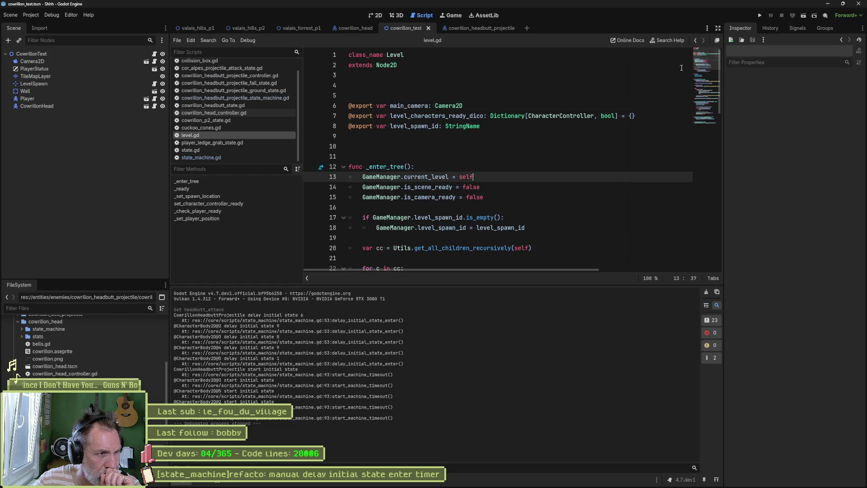
Append ' * 1000' to delay_first_state_range on line 49 of state_machine.gd, then run the scene.
left_click(214, 158)
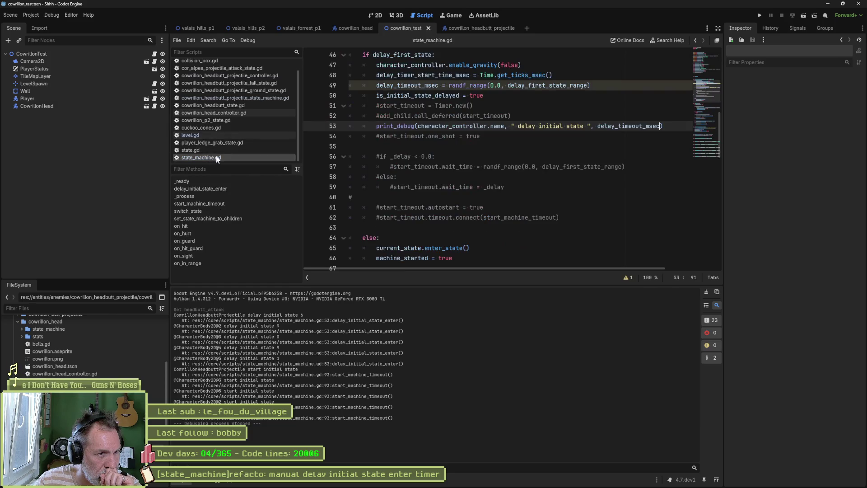
double_click(571, 86)
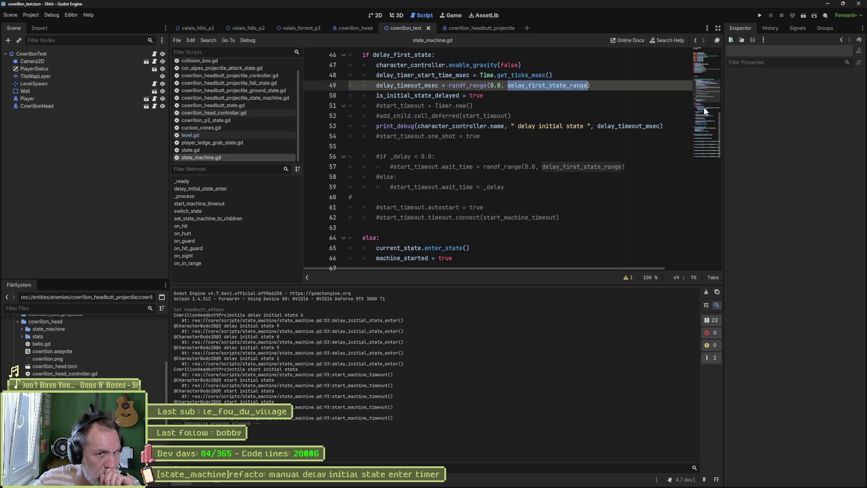
left_click(707, 69)
left_click_drag(707, 69, 707, 60)
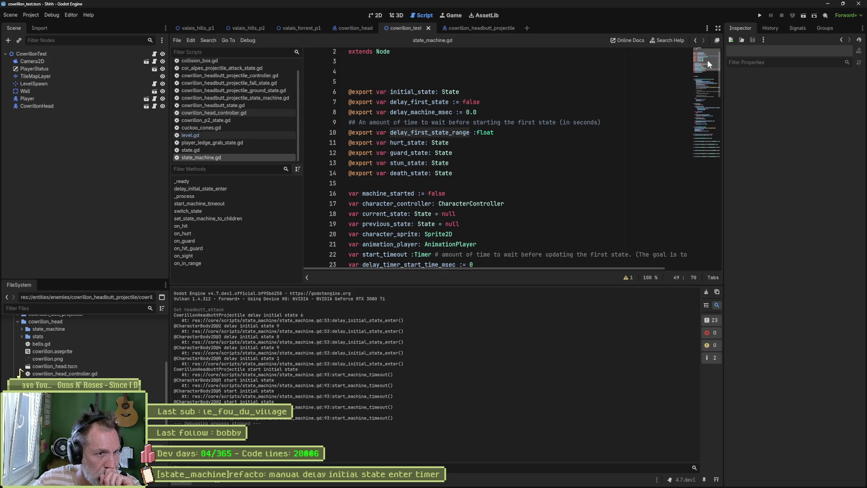
left_click_drag(707, 60, 716, 82)
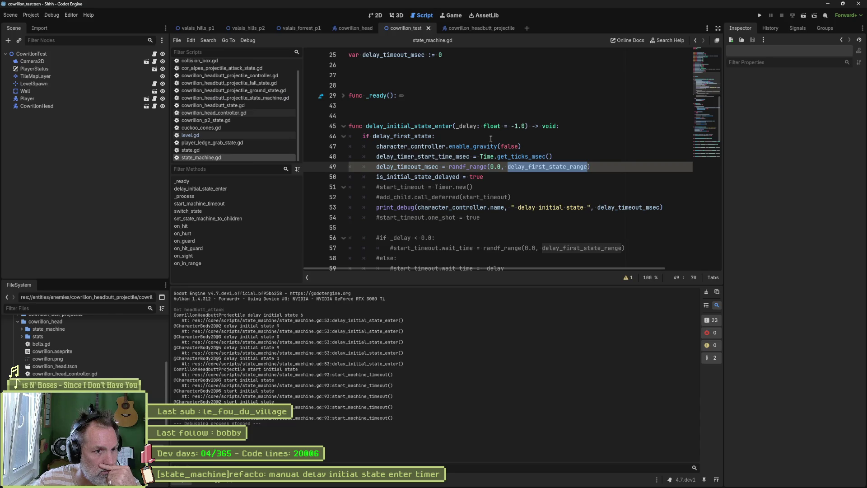
left_click(439, 167)
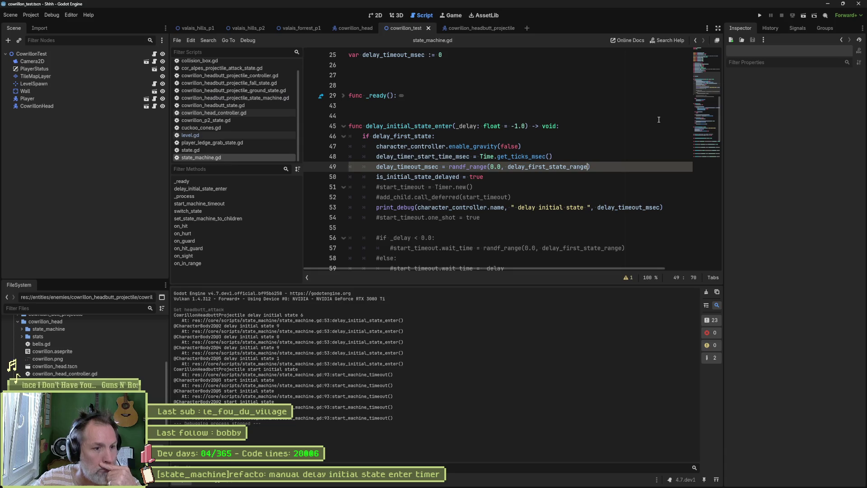
type("* 1000")
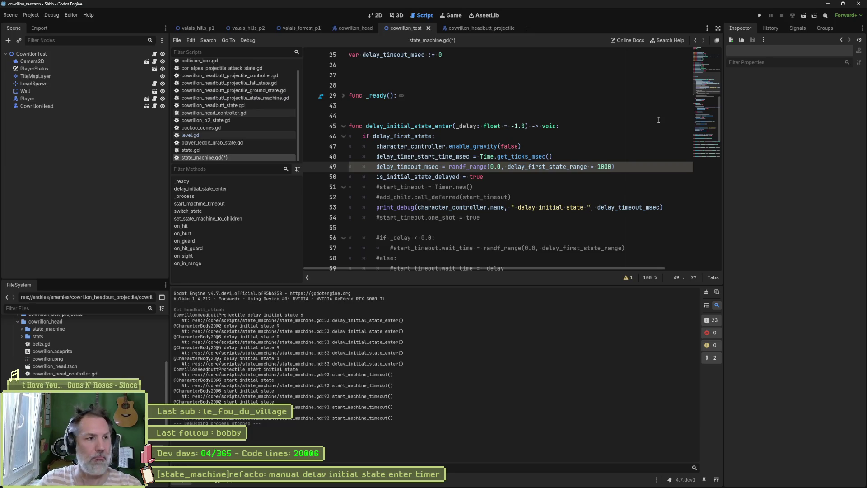
key("F6")
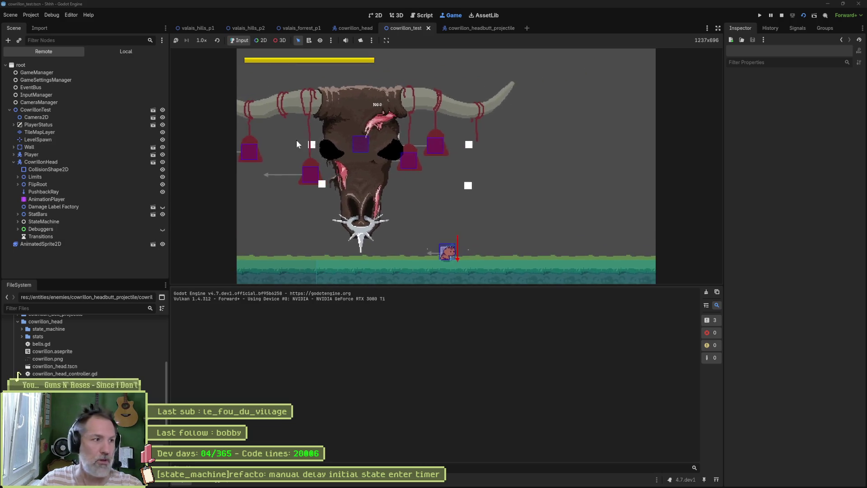
Tick Headbutt Attack on the running CowrillonHead boss in the Remote Inspector, then stop the game.
left_click(112, 160)
scroll(745, 226, "down", 10)
left_click(801, 261)
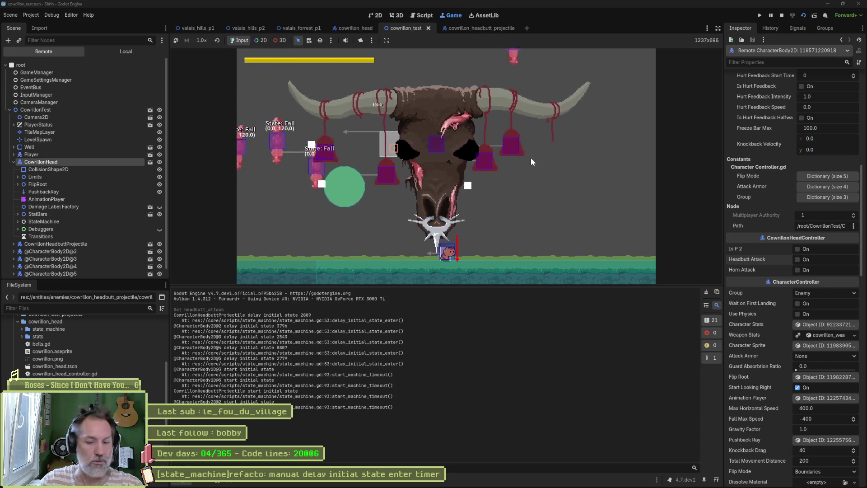
key("F8")
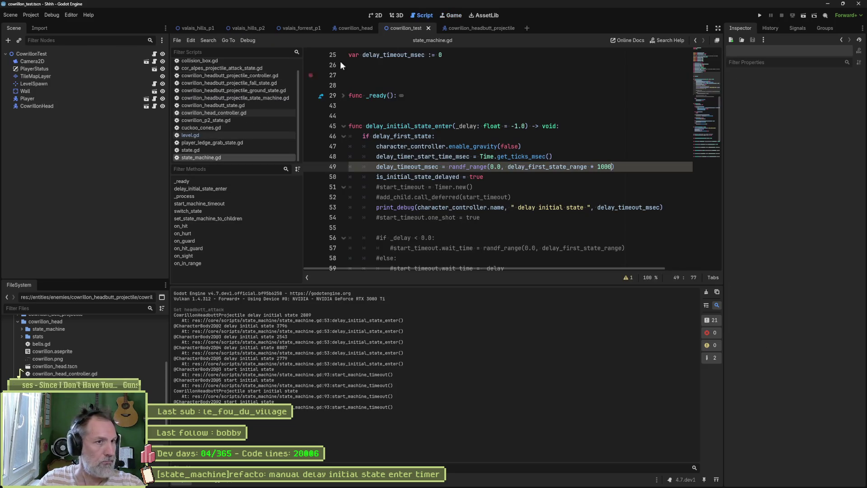
Set the headbutt projectile's Delay First State Range to 1.
left_click(475, 27)
left_click(835, 118)
type("1")
key("Return")
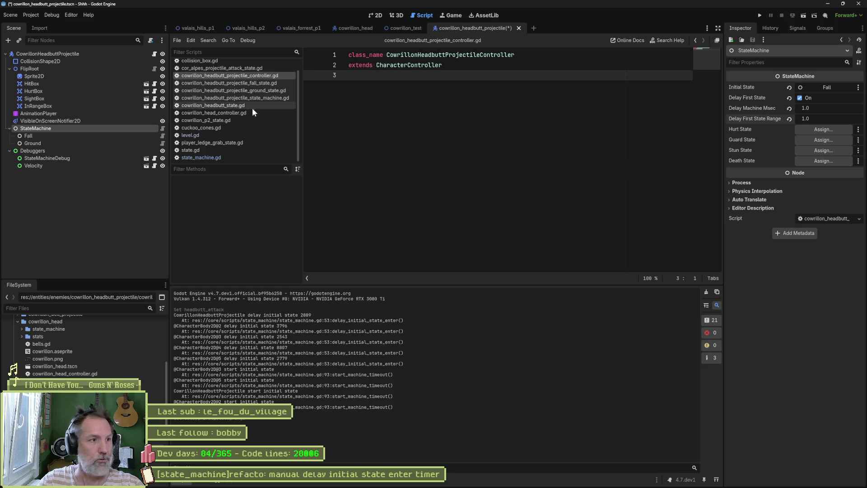
Delete the delay_machine_msec export line from state_machine.gd, save, and run cowrillon_test.
left_click(212, 156)
left_click(708, 52)
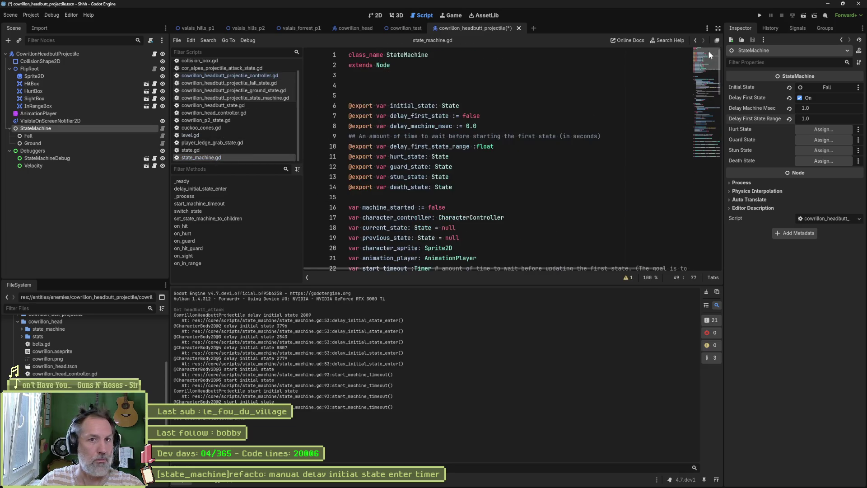
left_click(422, 126)
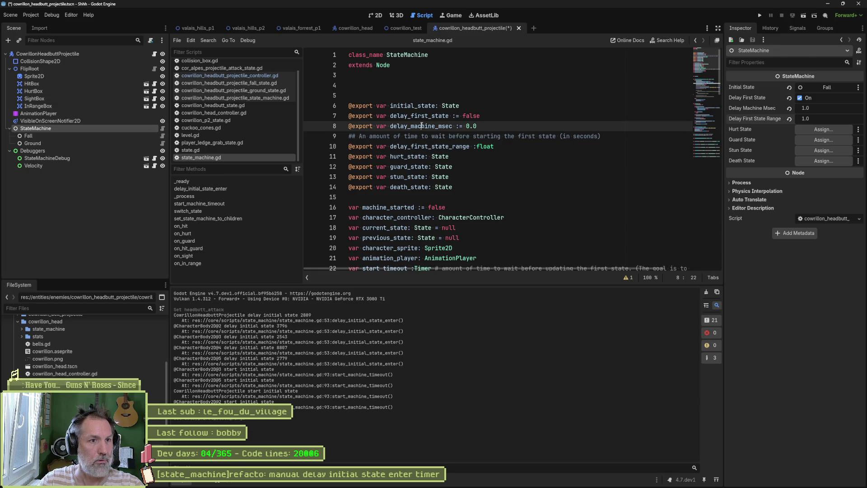
key("ctrl+shift+k")
key("ctrl+s")
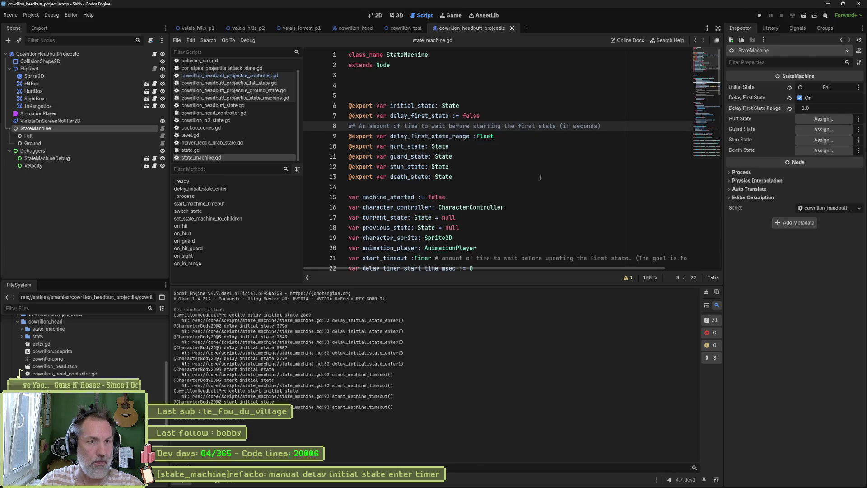
left_click(398, 27)
key("F6")
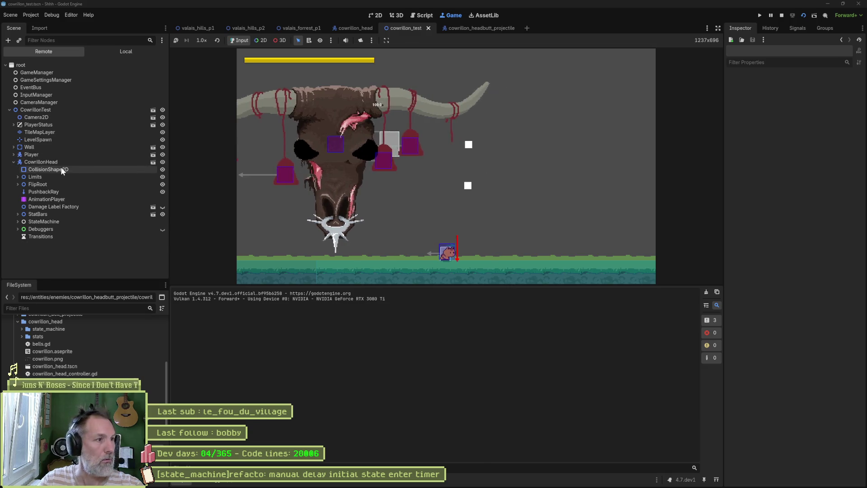
Select CowrillonHead in the running game, watch the staggered projectiles fall, then stop the game.
left_click(63, 162)
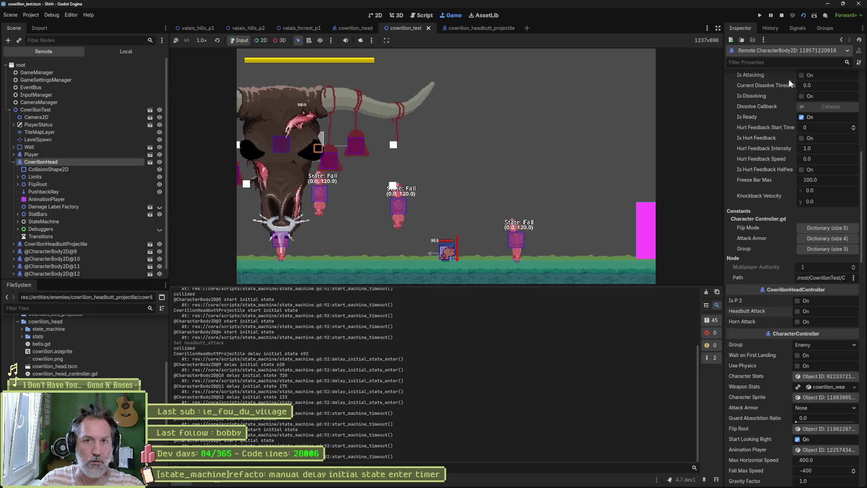
left_click(781, 15)
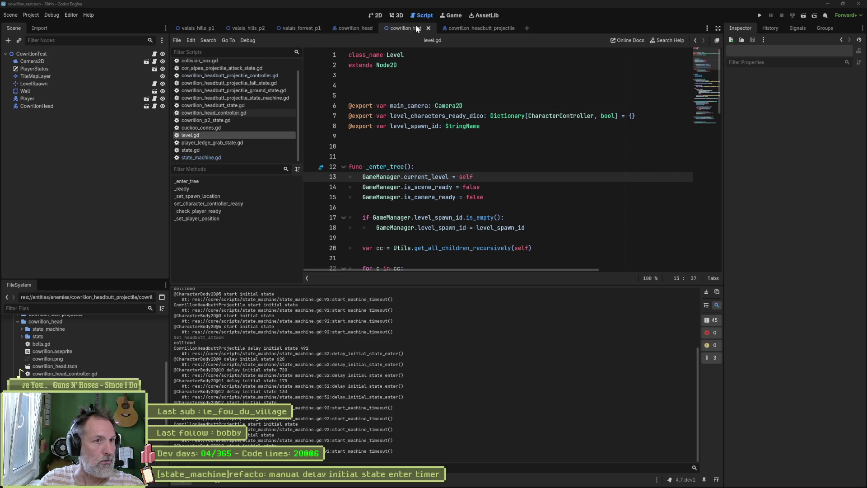
Set the headbutt projectile's Delay First State Range to 0.02 and run cowrillon_test.
left_click(453, 28)
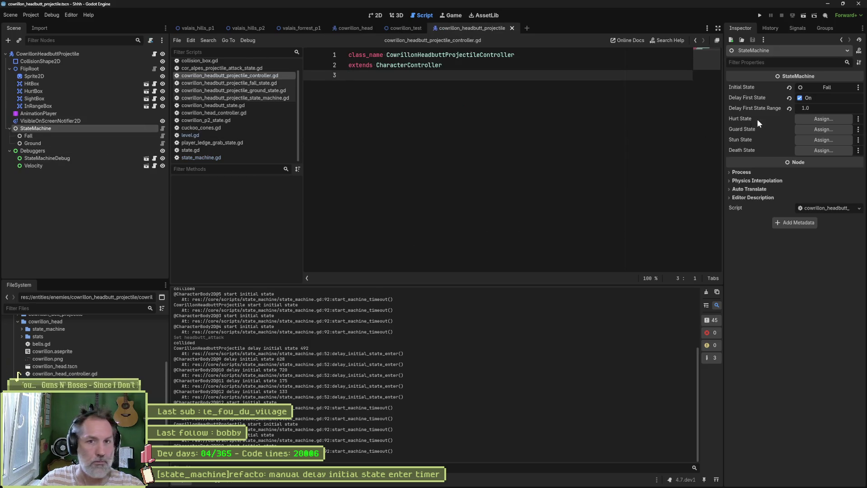
left_click(821, 109)
type("2")
key("Return")
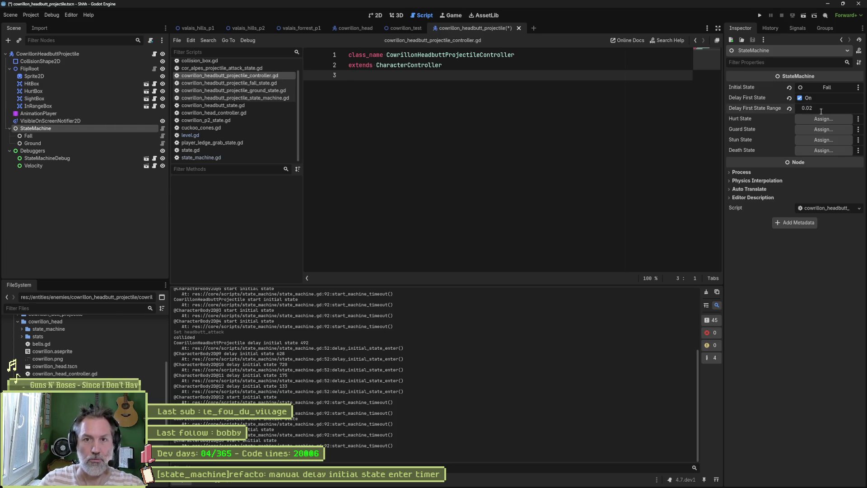
left_click(407, 29)
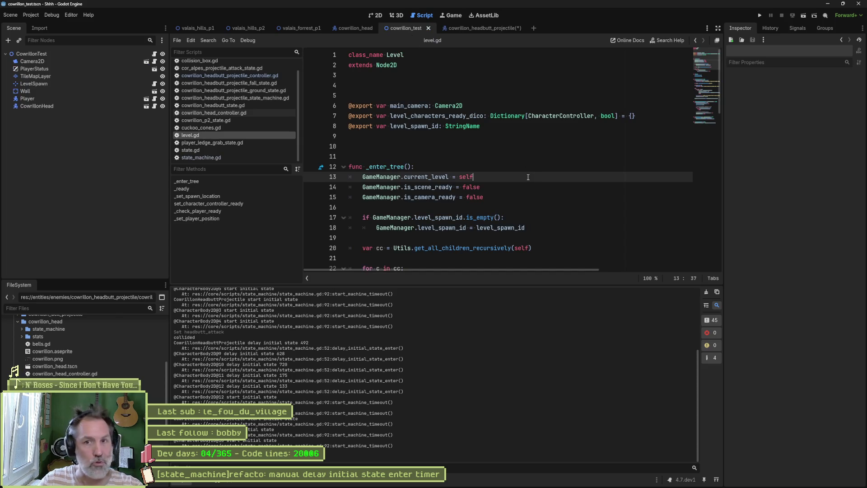
key("F6")
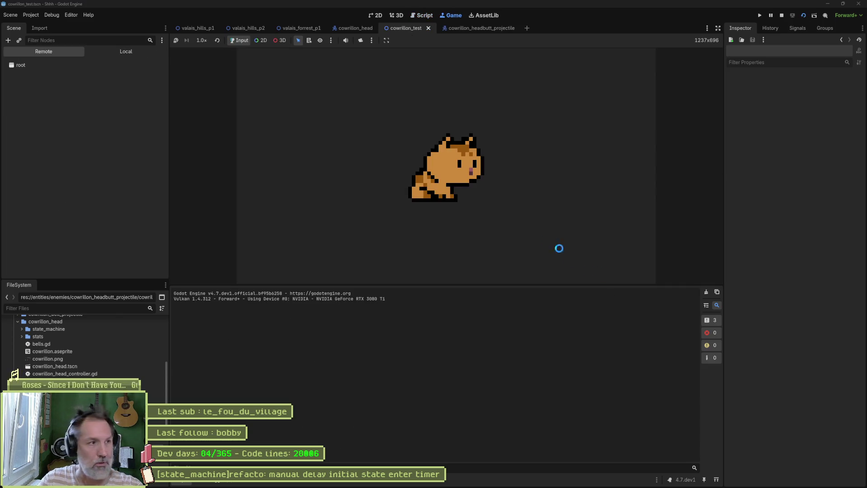
Trigger CowrillonHead's Headbutt Attack from the Remote Inspector, watch the projectiles land, then stop the game.
left_click(90, 161)
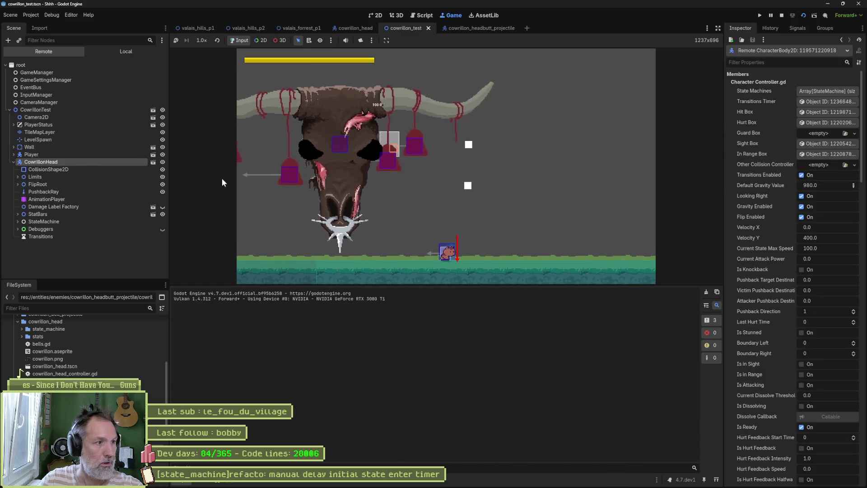
scroll(790, 316, "down", 10)
left_click(797, 311)
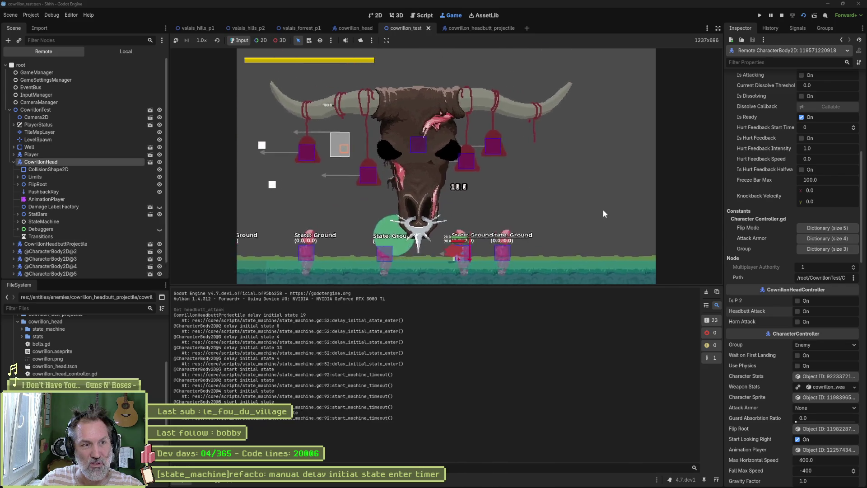
key("F8")
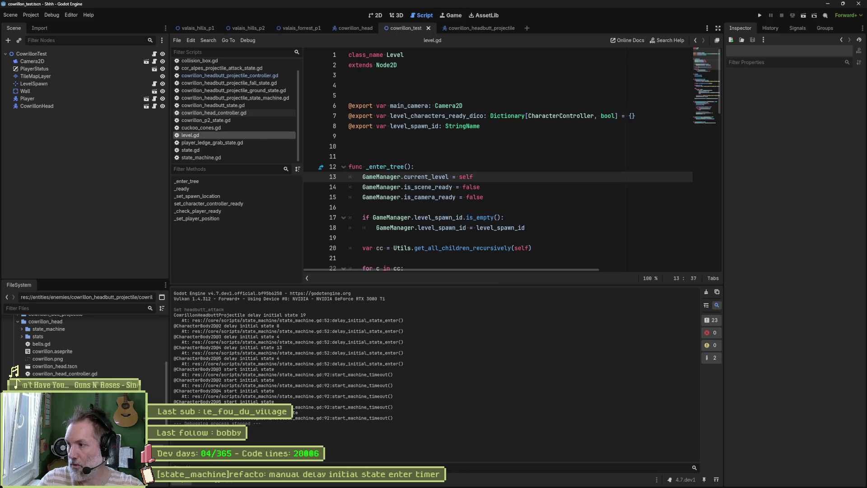
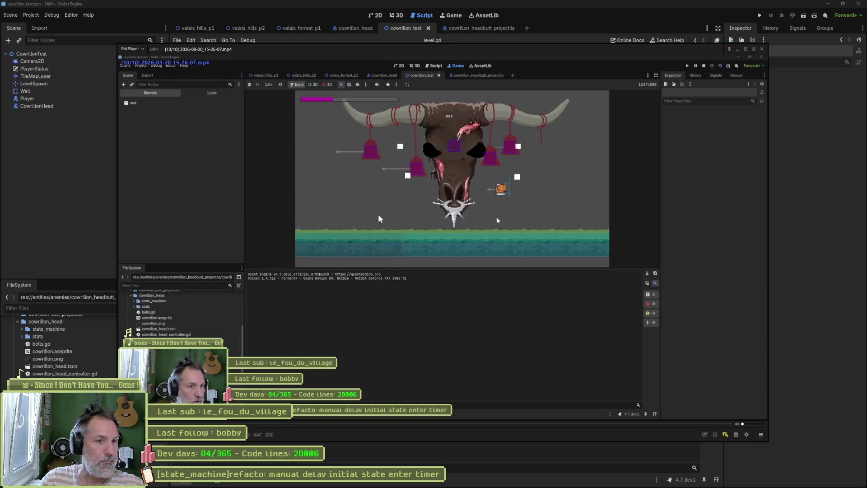
Jump the boss-fight clip ahead, step through it frame by frame, then close PotPlayer.
left_click_drag(179, 175, 208, 179)
left_click(357, 427)
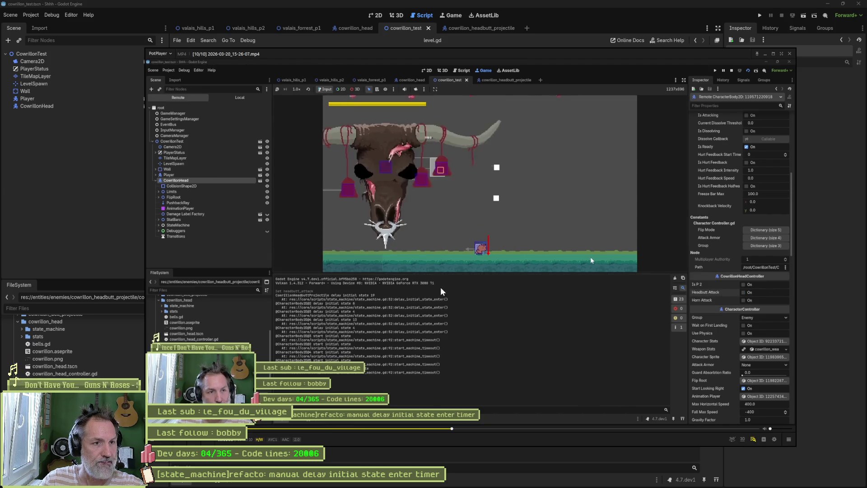
key("space")
key("f")
key("f")
key("f")
key("f")
key("f")
key("f")
key("f")
key("d")
key("d")
key("f")
key("f")
key("f")
key("f")
key("f")
key("f")
key("f")
key("f")
key("f")
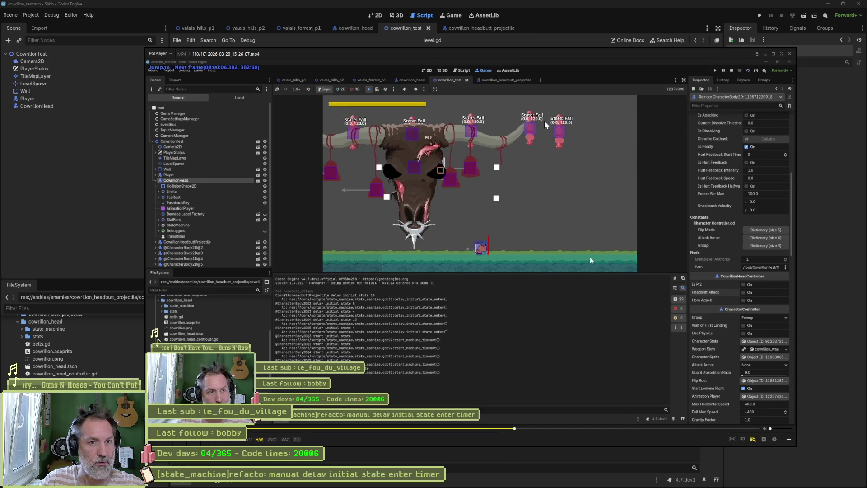
key("f")
key("f")
key("f")
key("f")
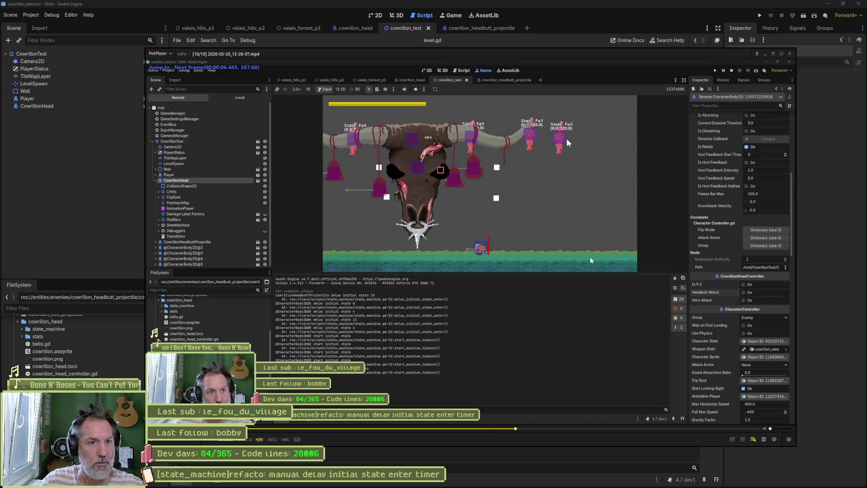
left_click(788, 54)
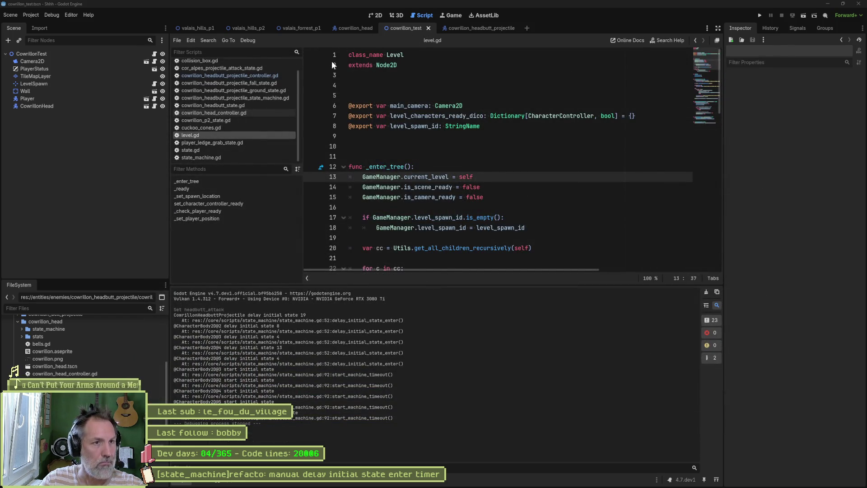
Open state_machine.gd and delete the commented timer creation and wait_time lines at line 50.
left_click(247, 158)
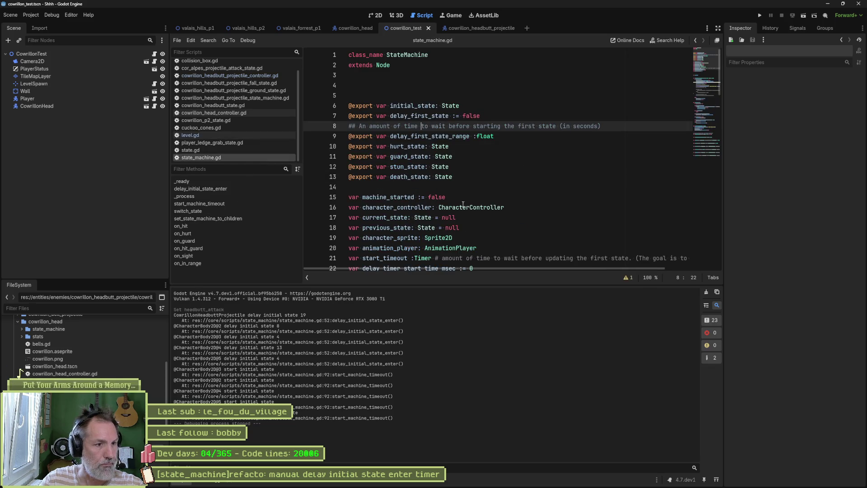
scroll(464, 203, "down", 7)
left_click(549, 211)
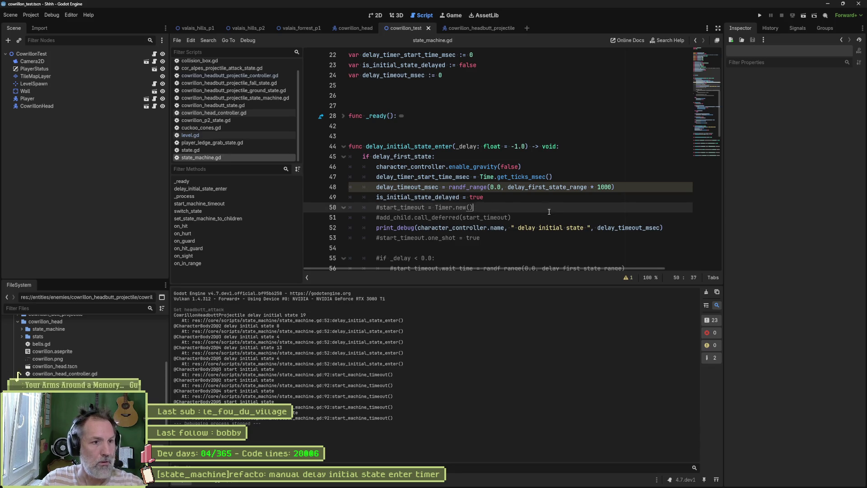
key("ctrl+shift+k")
key("ctrl+shift+k")
key("ctrl+shift+k")
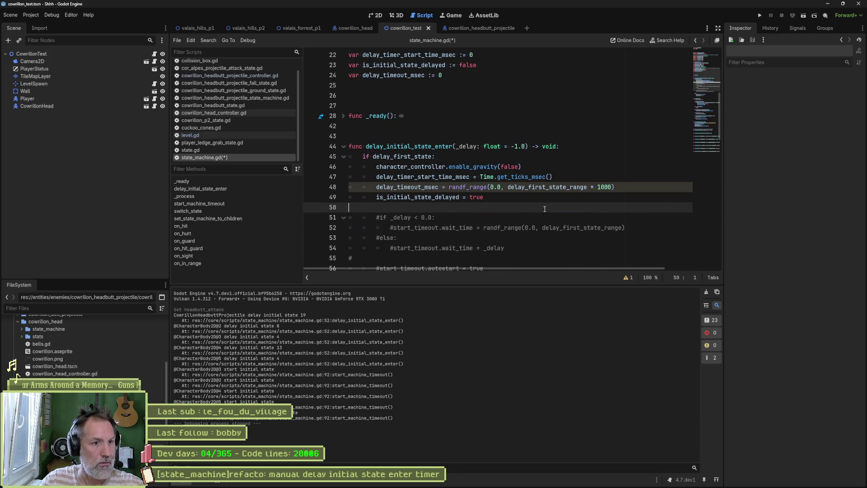
key("ctrl+shift+k")
key("ctrl+shift+k")
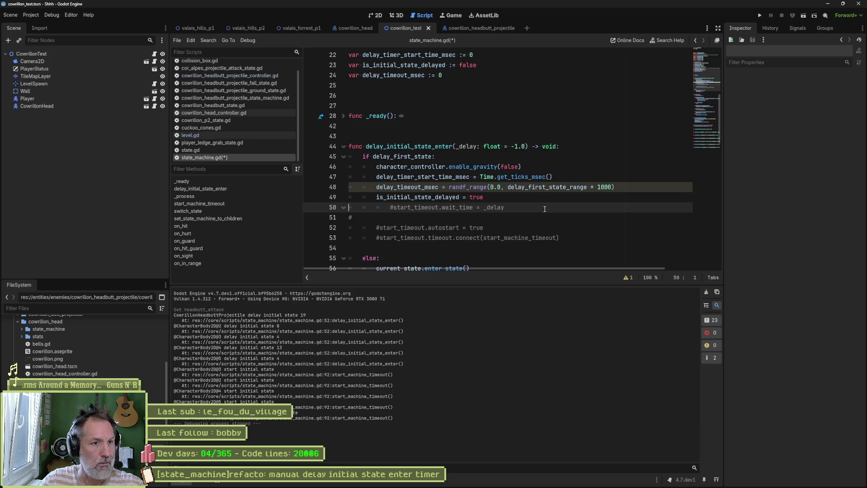
Undo and redo the deletions until the commented timer, print_debug and start_timeout lines are removed.
key("ctrl+z")
key("ctrl+z")
key("ctrl+z")
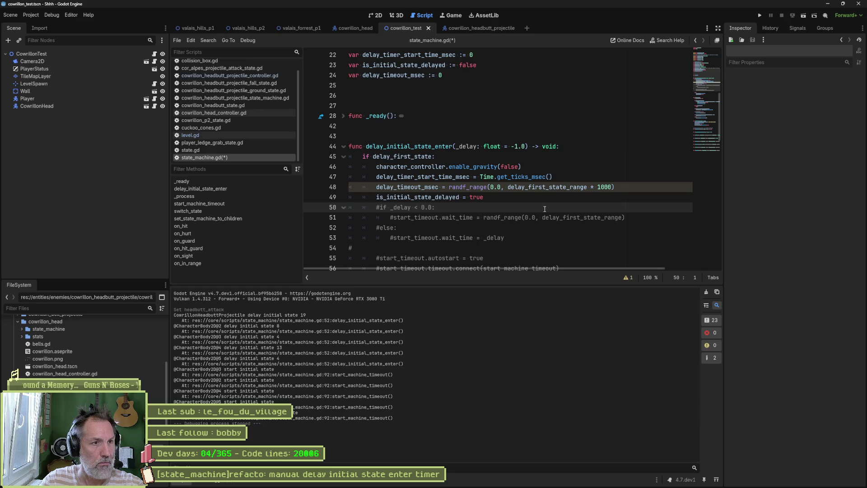
scroll(544, 209, "up", 4)
scroll(552, 211, "down", 3)
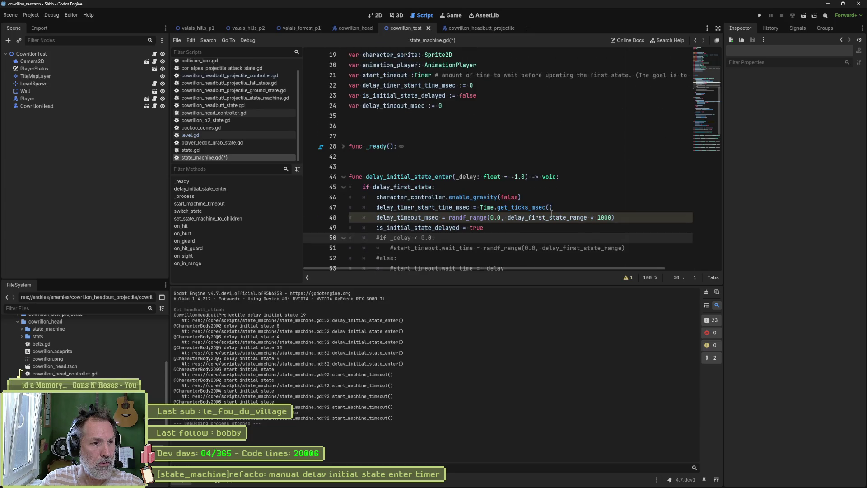
key("ctrl+y")
key("ctrl+y")
key("ctrl+y")
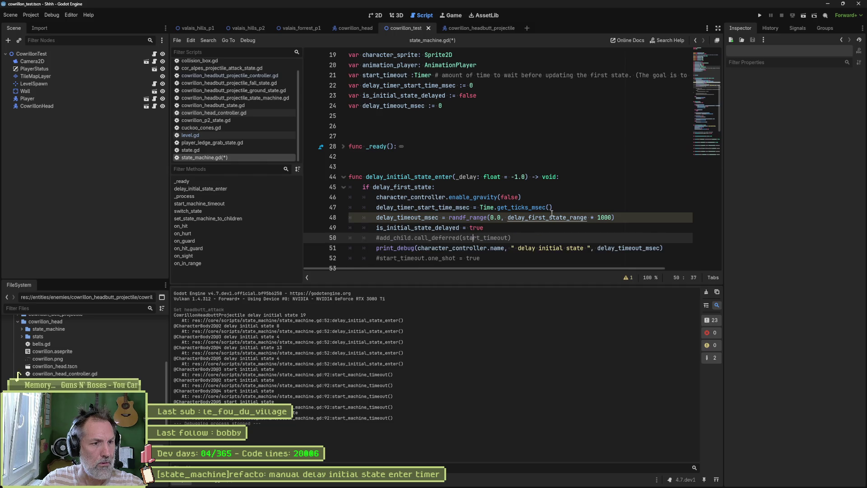
key("ctrl+z")
key("ctrl+z")
key("ctrl+z")
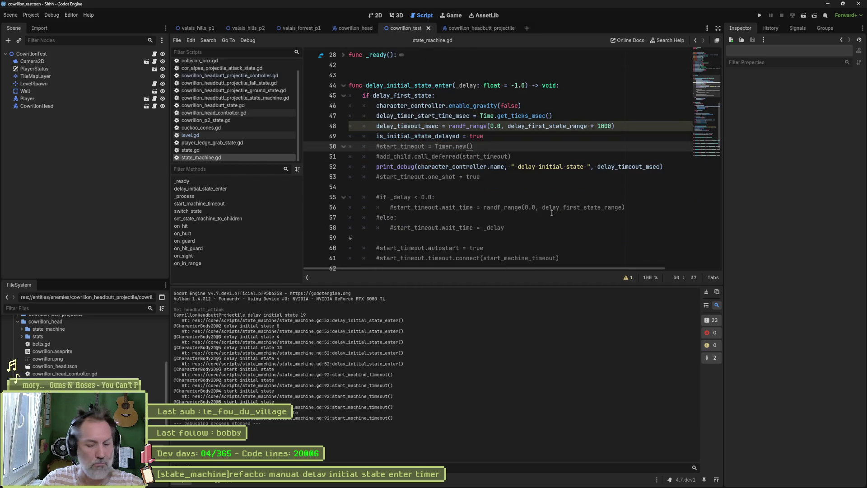
key("ctrl+y")
key("ctrl+y")
key("ctrl+y")
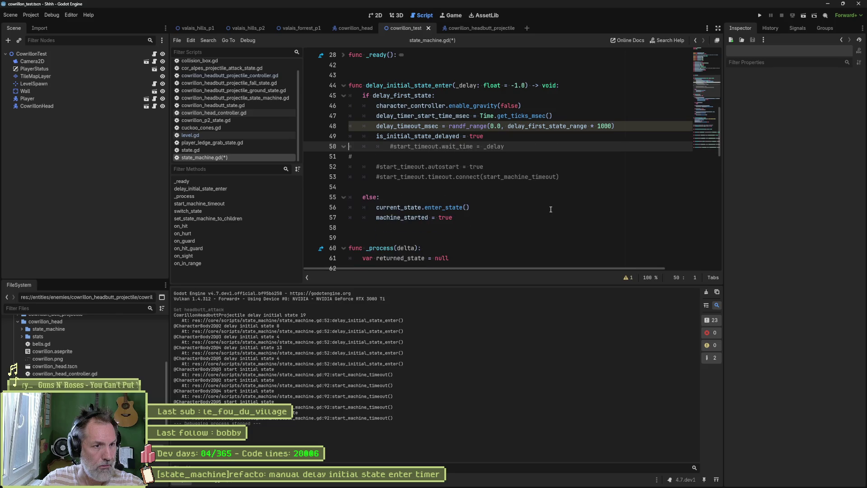
key("ctrl+y")
key("ctrl+y")
key("ctrl+y")
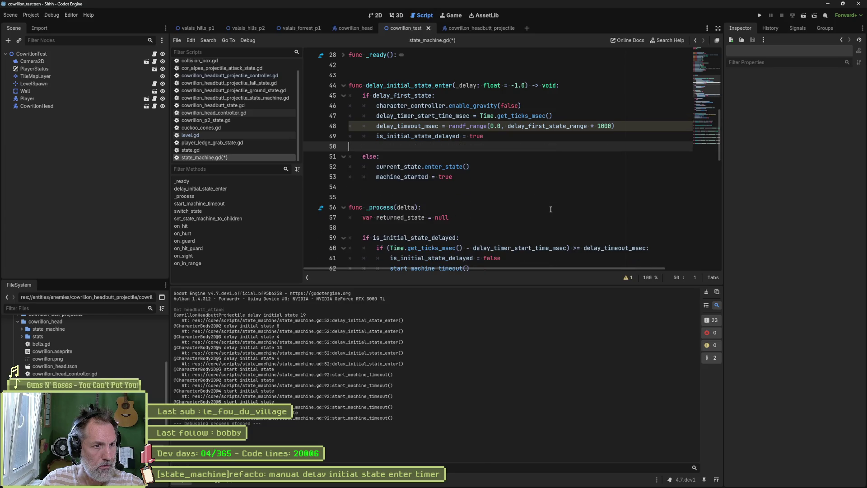
scroll(550, 209, "down", 3)
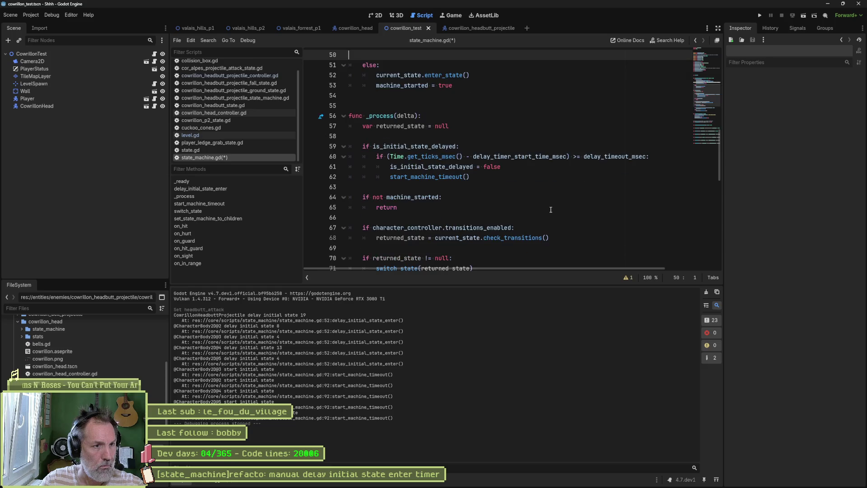
Scroll through state_machine.gd and collapse the start_machine_timeout function.
scroll(550, 209, "down", 4)
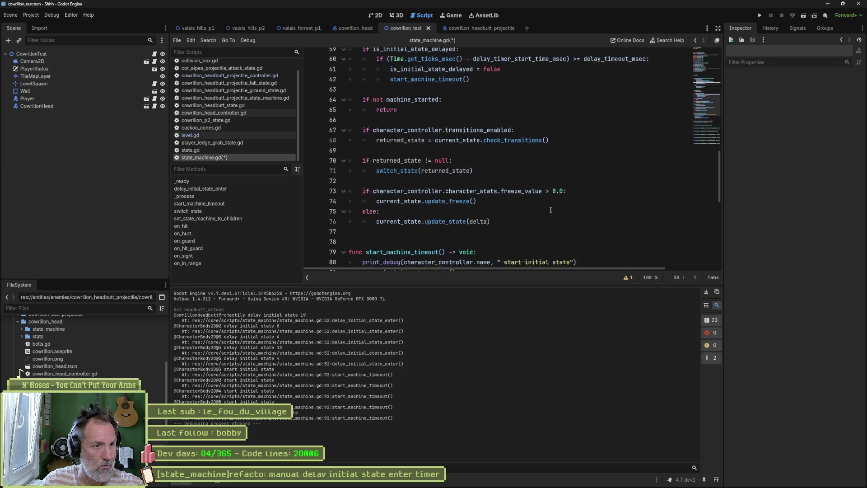
left_click(549, 220)
scroll(549, 220, "down", 6)
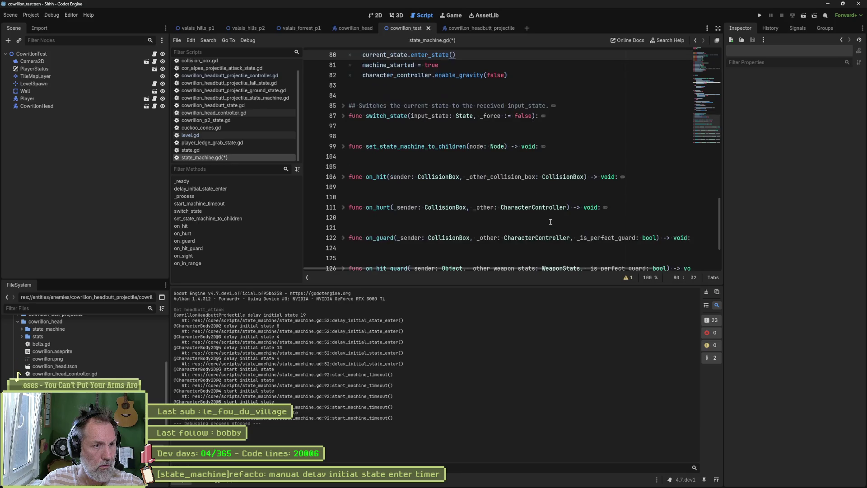
scroll(550, 221, "down", 3)
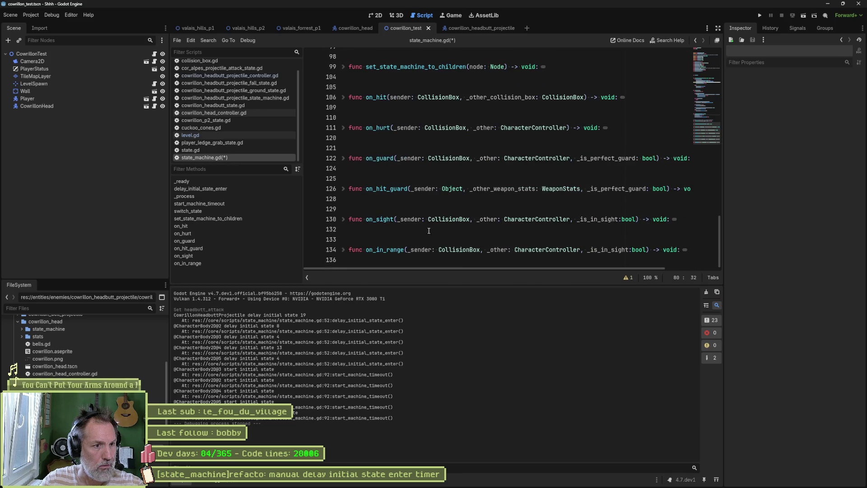
scroll(388, 226, "up", 3)
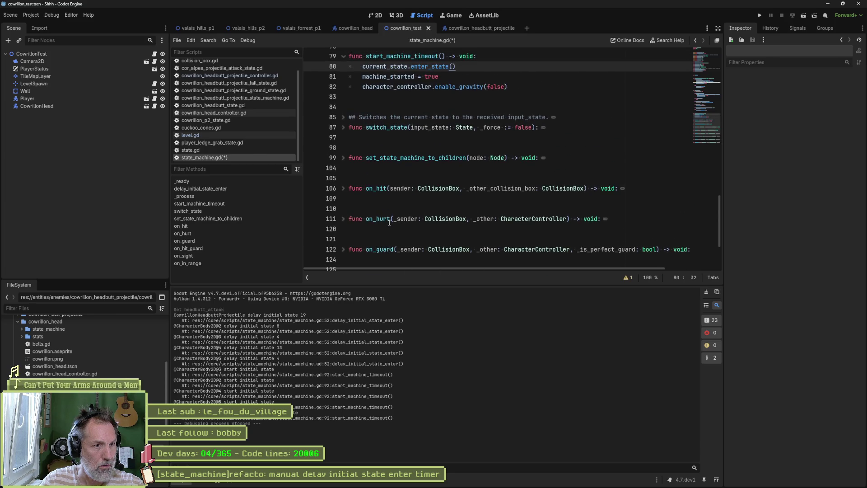
scroll(436, 164, "up", 4)
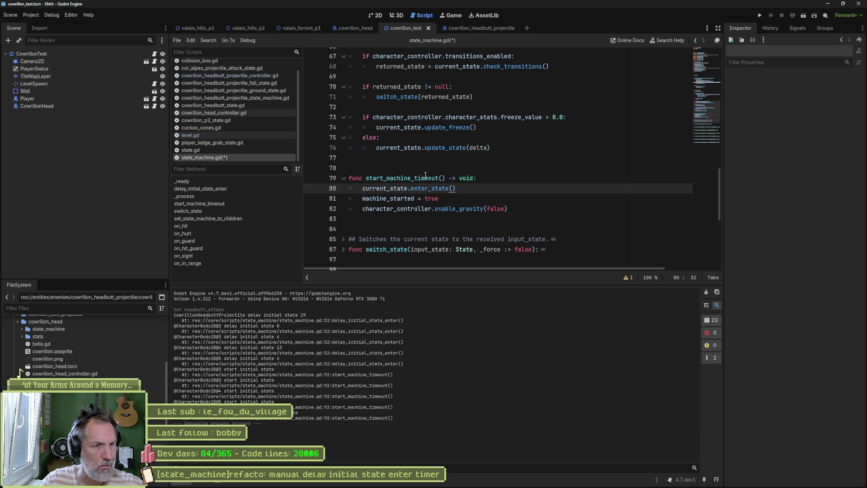
left_click(451, 158)
scroll(505, 181, "down", 3)
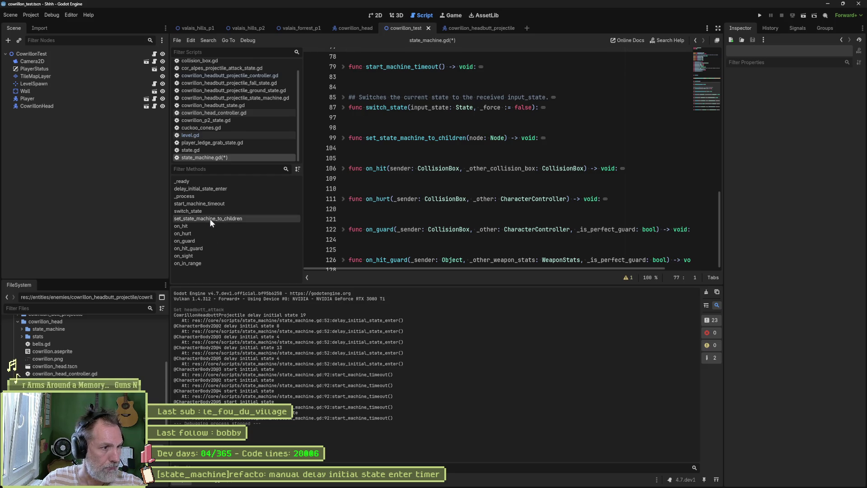
Move the delay_initial_state_enter function below _process, fold it, and select its name.
left_click(210, 189)
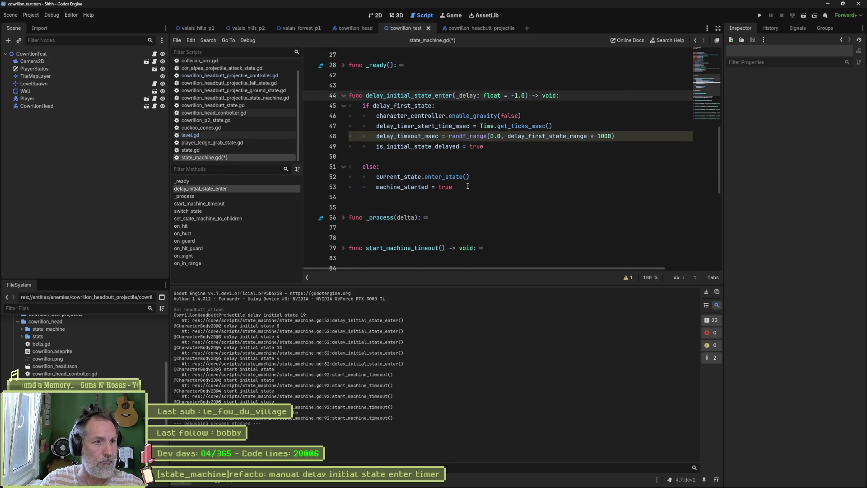
left_click_drag(468, 186, 350, 85)
key("ctrl+c")
key("Delete")
key("Delete")
key("Delete")
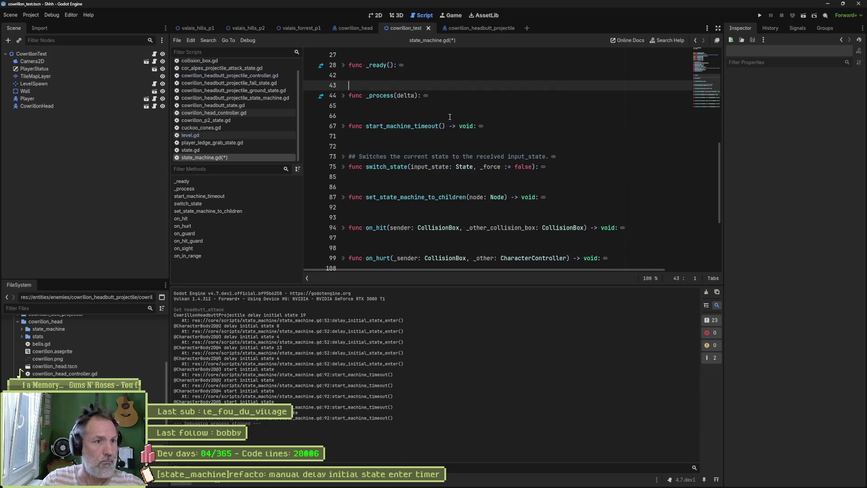
left_click(380, 120)
key("ctrl+v")
key("Return")
key("Return")
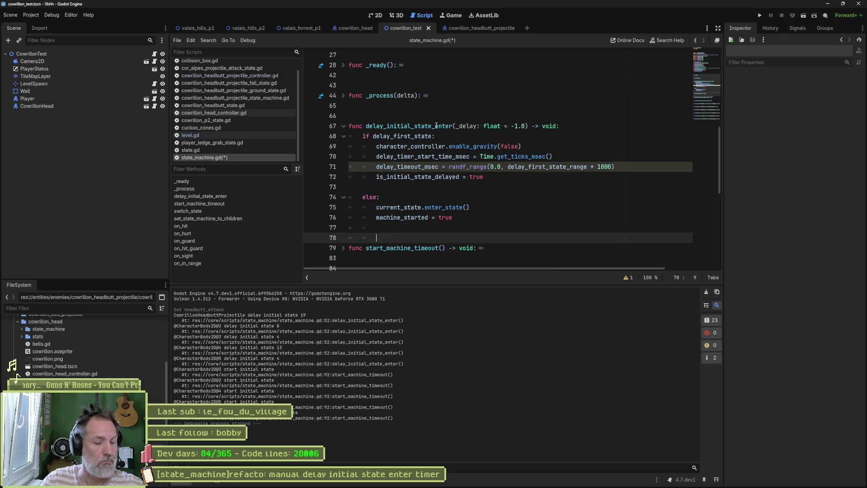
key("alt+f")
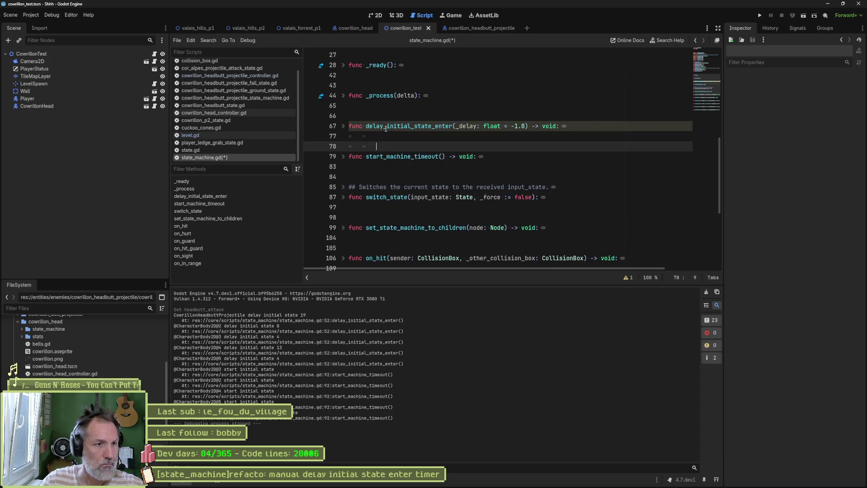
left_click(367, 127)
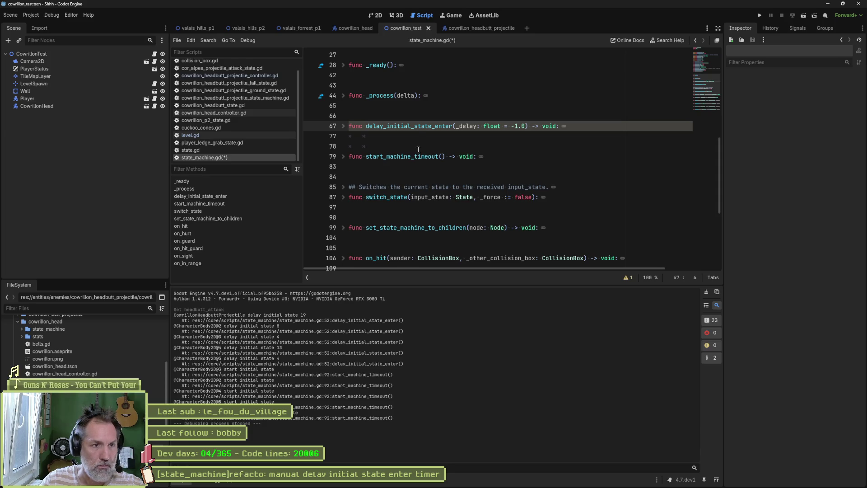
double_click(418, 126)
Set up Replace in Files to change delay_initial_state_enter into _delay_initial_state_enter.
key("ctrl+shift+r")
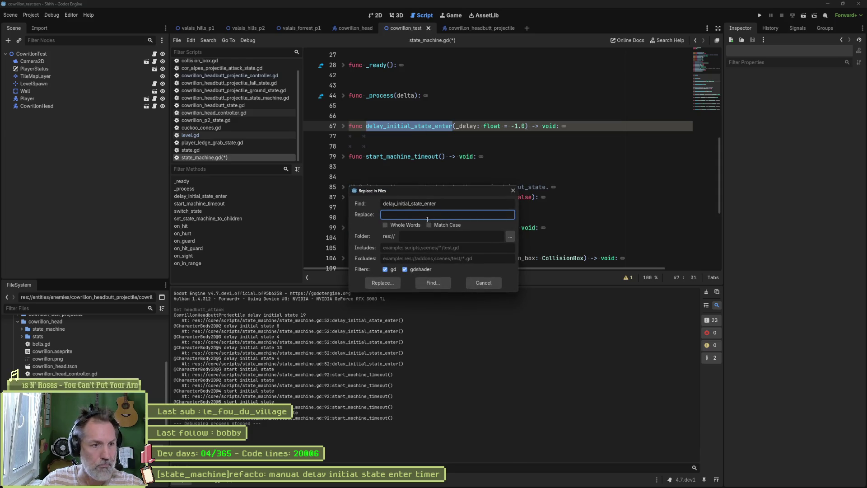
left_click_drag(436, 204, 389, 204)
key("ctrl+a")
key("ctrl+c")
left_click(424, 214)
key("ctrl+v")
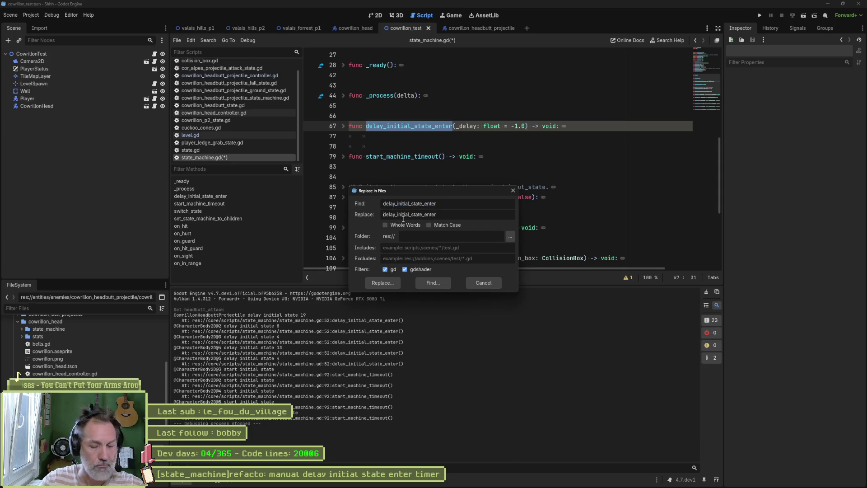
type("_")
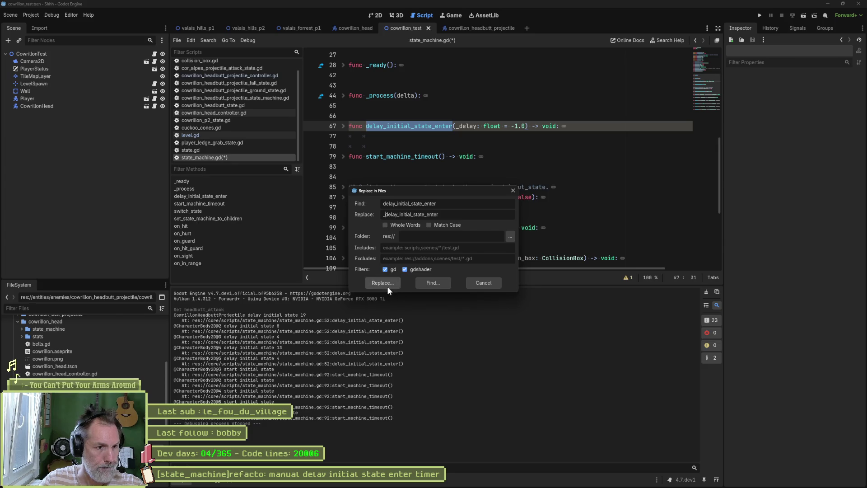
Replace all matches across the project, reload the script, and fold every function.
left_click(381, 283)
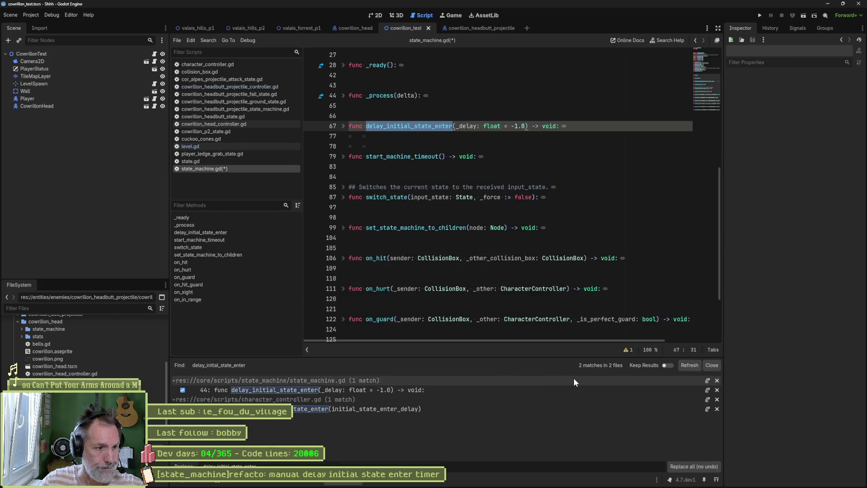
left_click(702, 465)
left_click(457, 310)
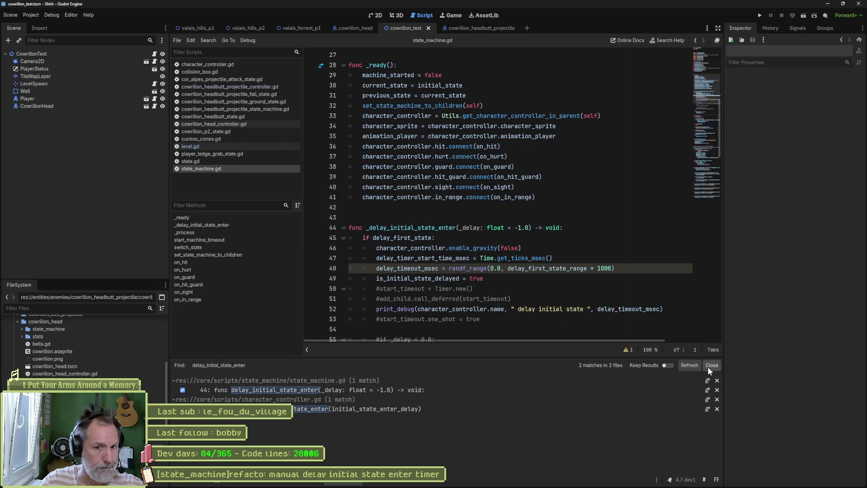
left_click(710, 366)
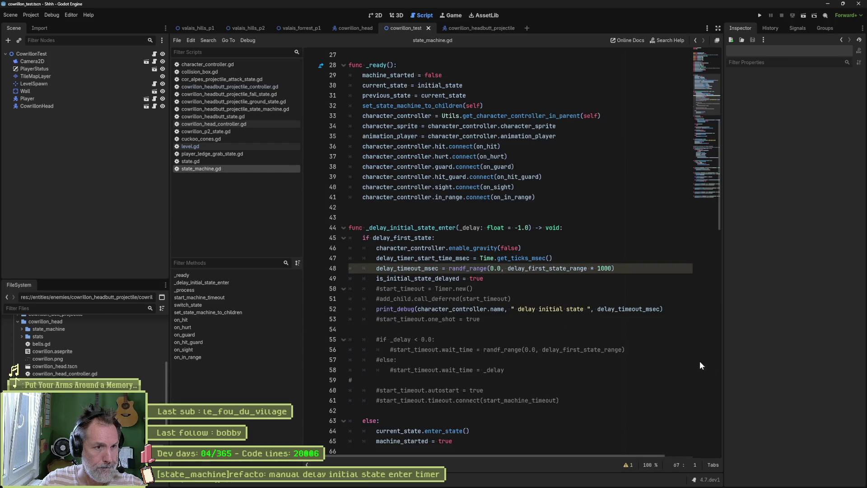
left_click(531, 274)
key("ctrl+alt+f")
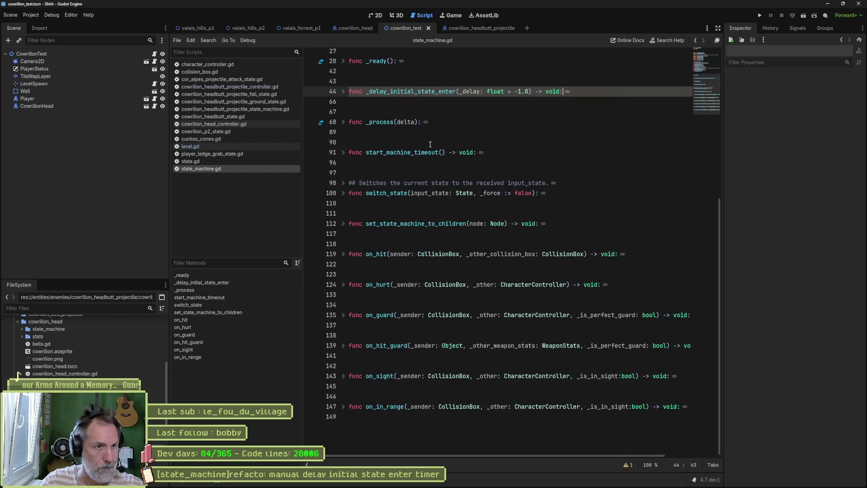
Delete the commented-out timer block (lines 49–61) from _delay_initial_state_enter.
left_click(343, 91)
left_click(434, 192)
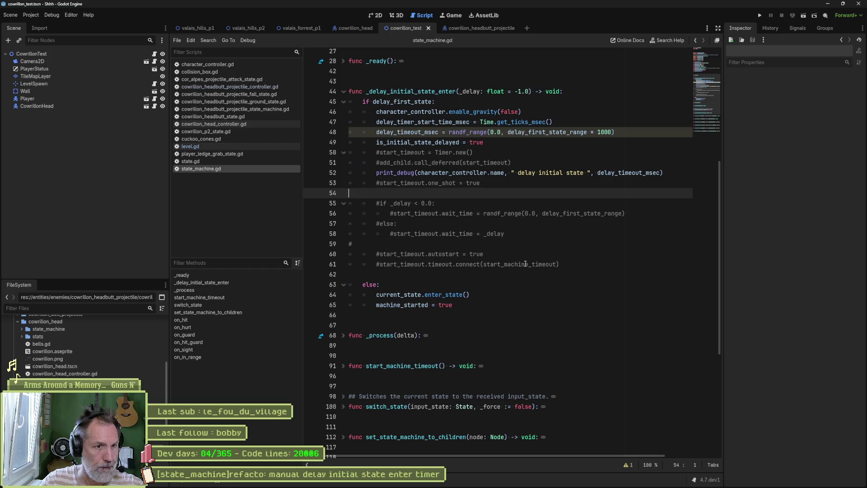
left_click_drag(570, 266, 577, 147)
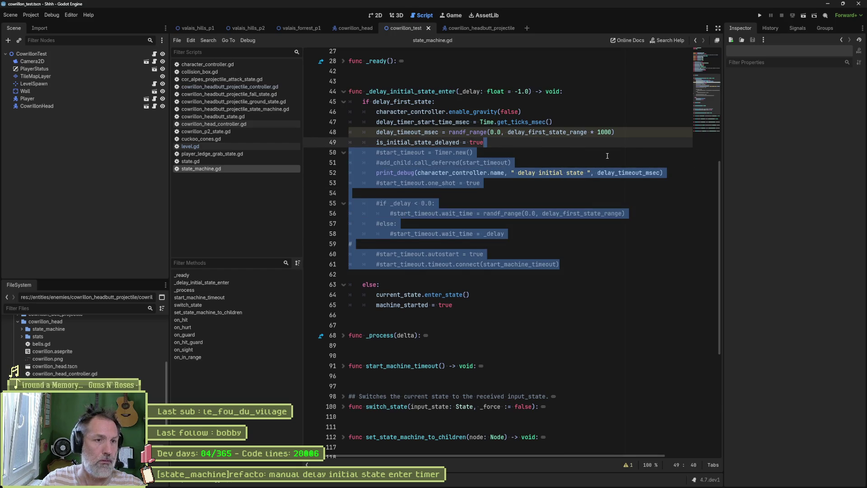
key("Delete")
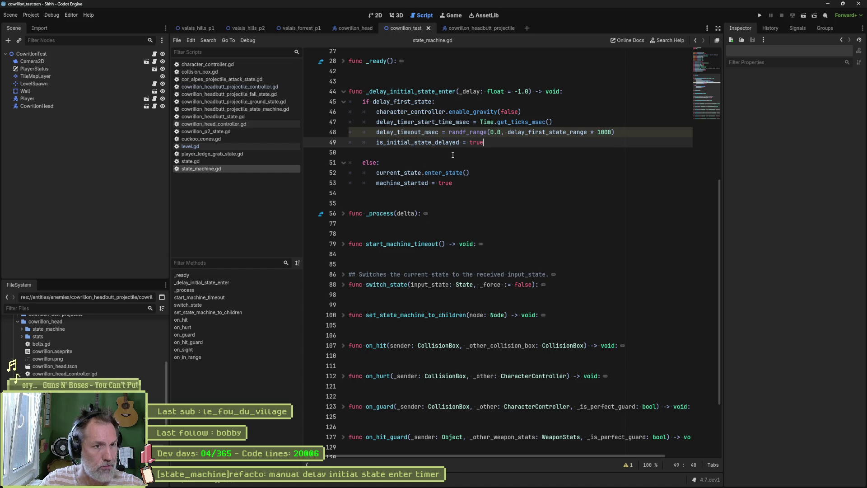
Remove the print_debug line from start_machine_timeout and save state_machine.gd.
left_click(344, 214)
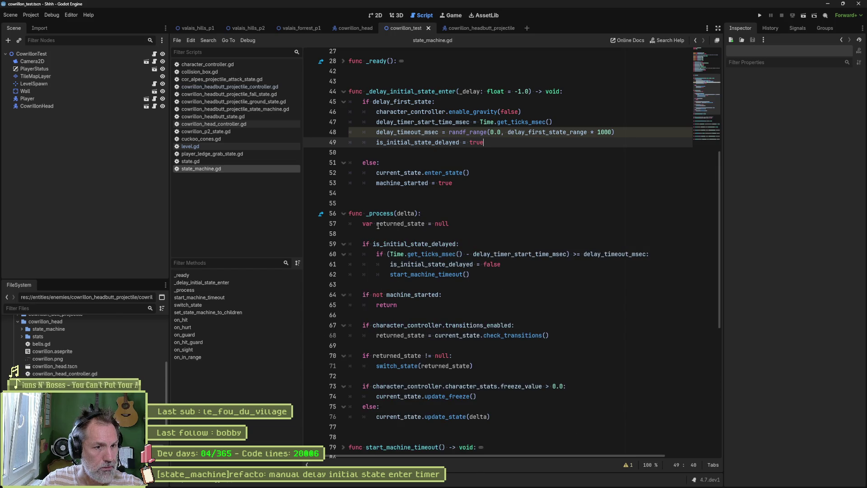
left_click(344, 214)
left_click(343, 244)
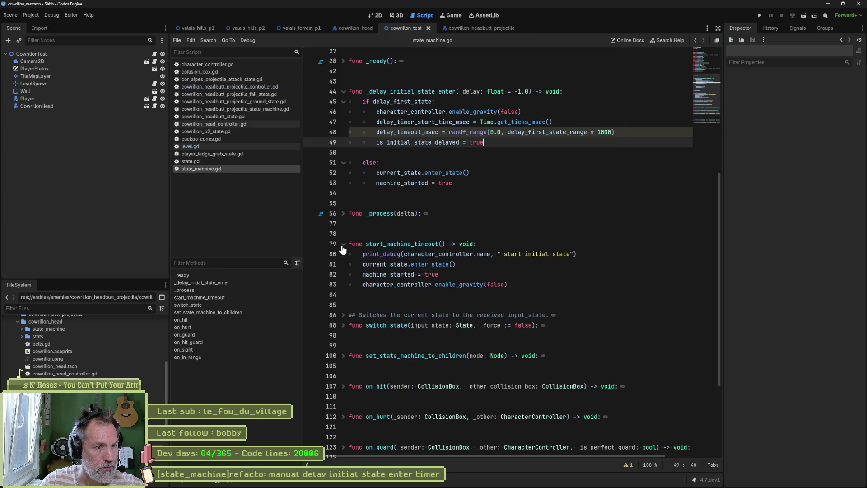
left_click(447, 254)
key("ctrl+shift+k")
left_click(344, 244)
key("ctrl+s")
scroll(422, 300, "down", 2)
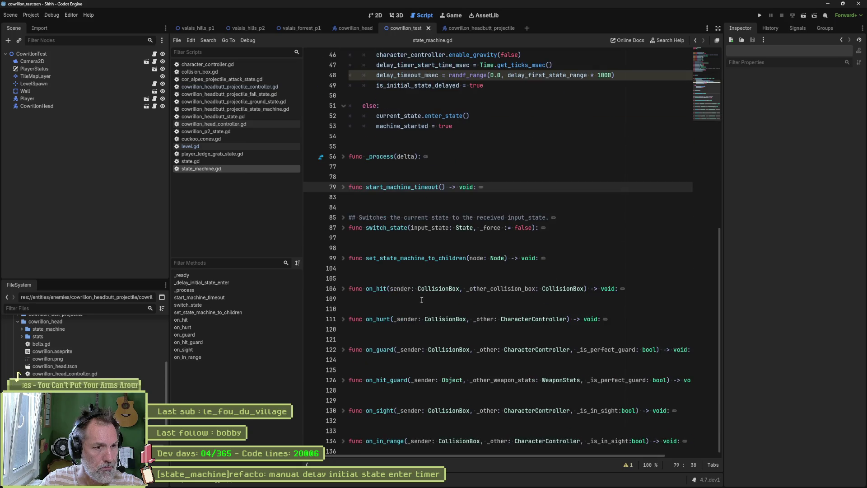
scroll(422, 299, "up", 10)
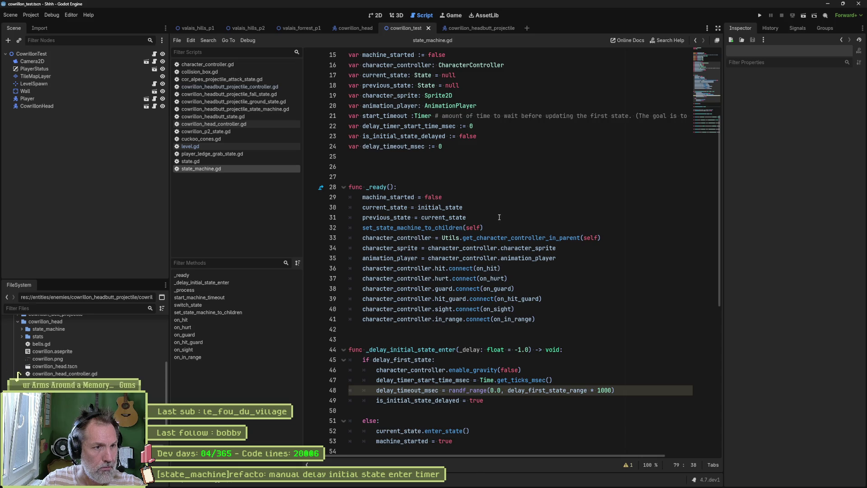
left_click(344, 186)
scroll(439, 199, "up", 4)
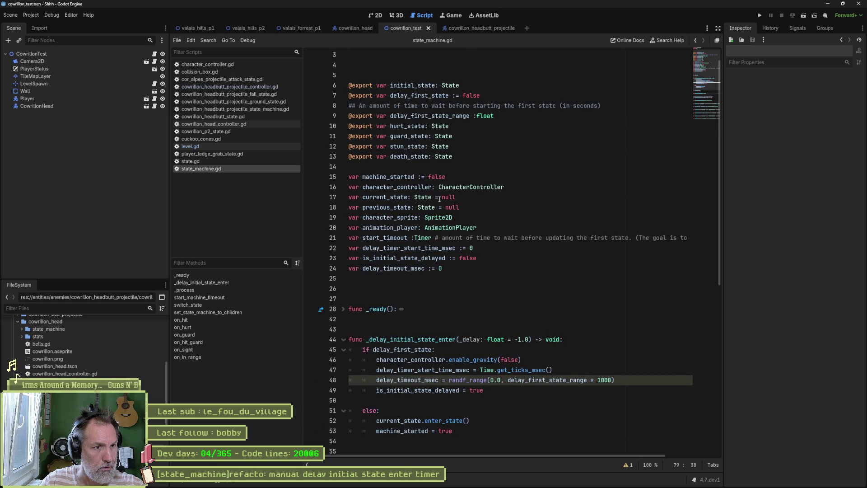
scroll(437, 189, "up", 1)
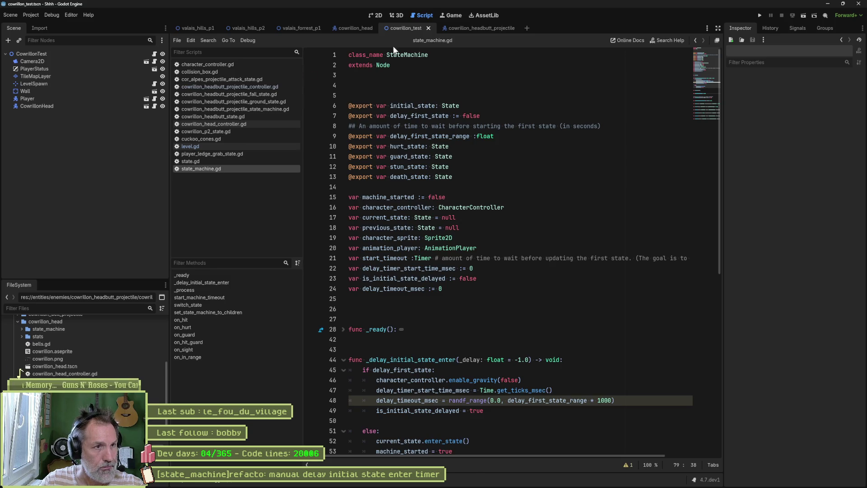
In cowrillon_headbutt_projectile, set StateMachine's Delay First State Range to 0.2, then return to cowrillon_test.
left_click(470, 28)
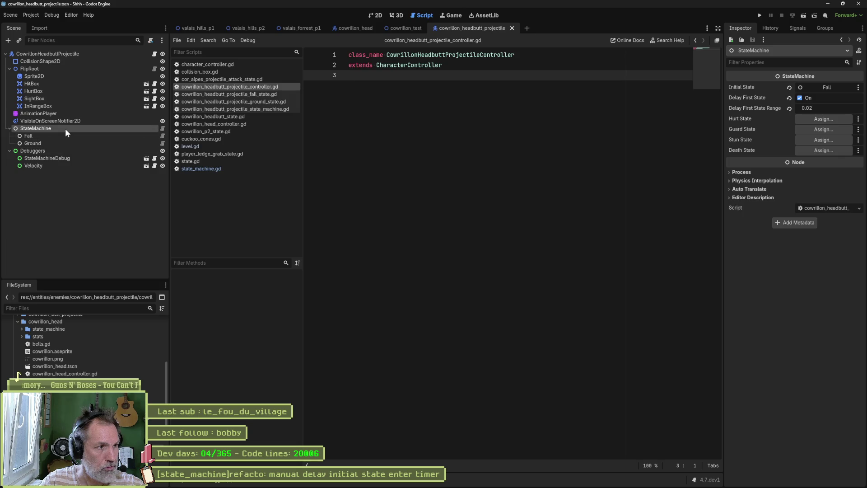
left_click(822, 108)
type("0.2")
key("Return")
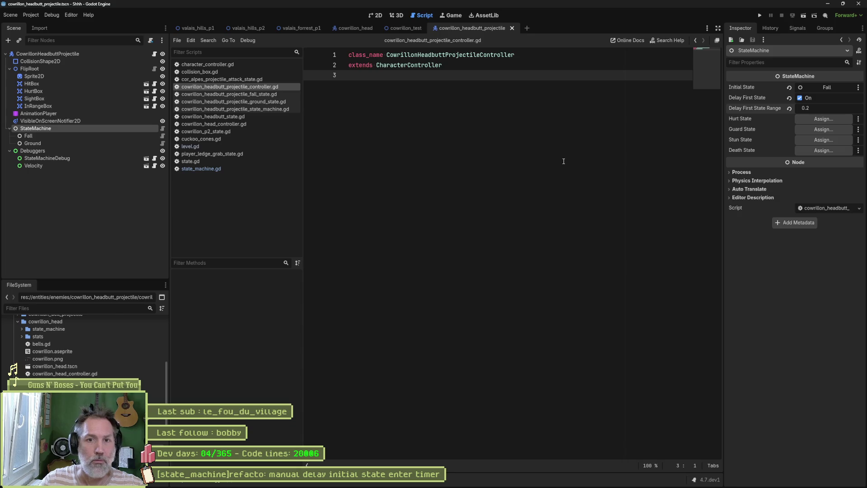
left_click(407, 28)
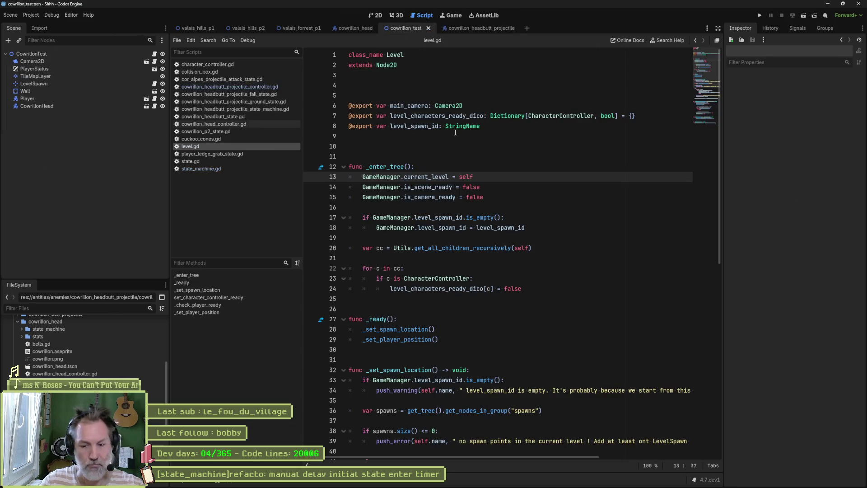
Run the cowrillon_test scene, trigger three headbutt attacks on CowrillonHead, then stop the game.
key("F6")
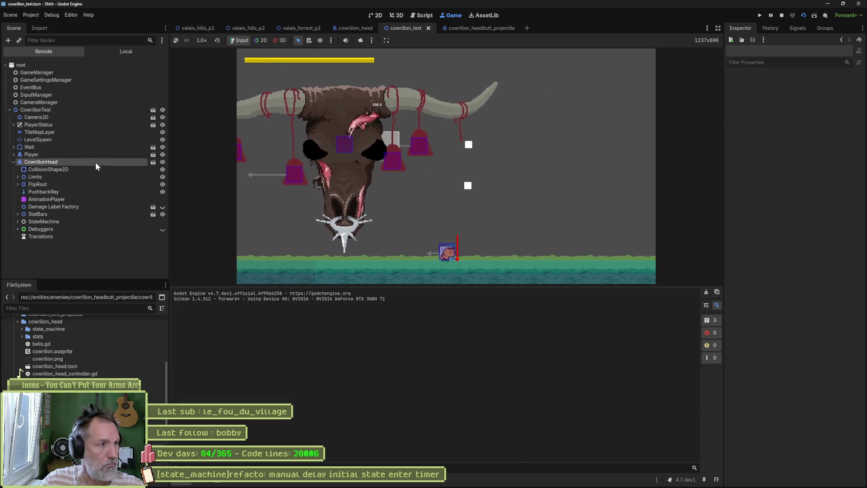
left_click(95, 162)
scroll(808, 289, "down", 5)
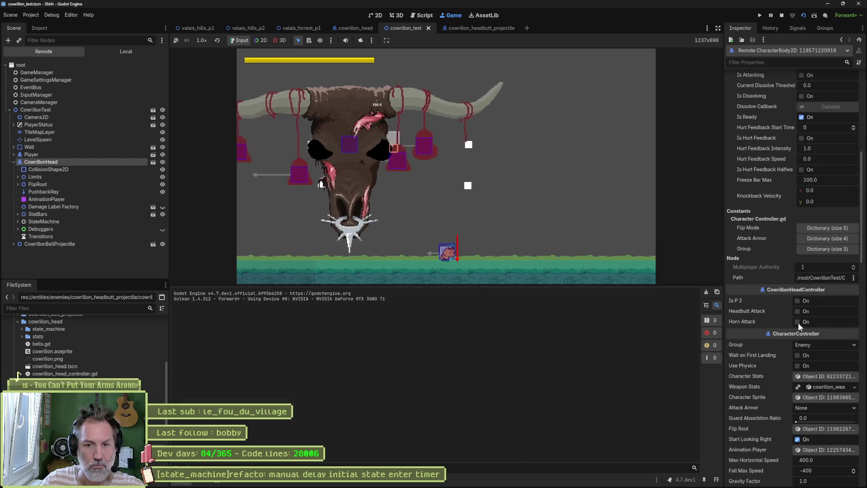
left_click(797, 312)
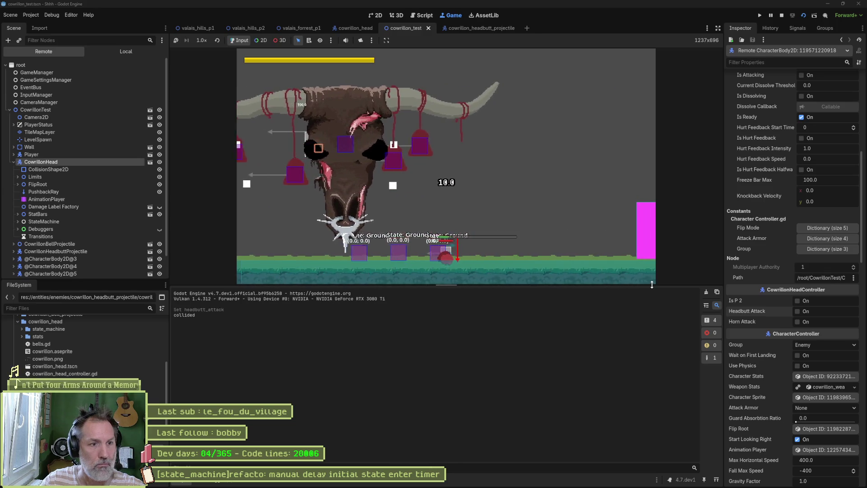
left_click(798, 311)
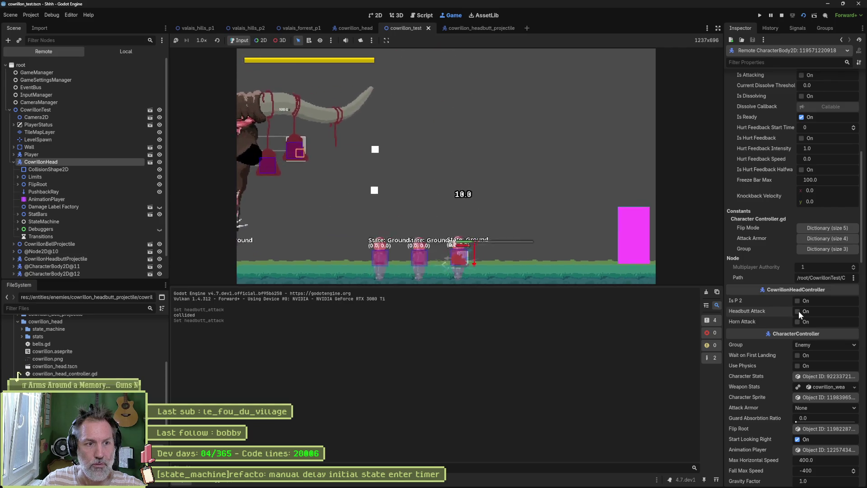
left_click(798, 310)
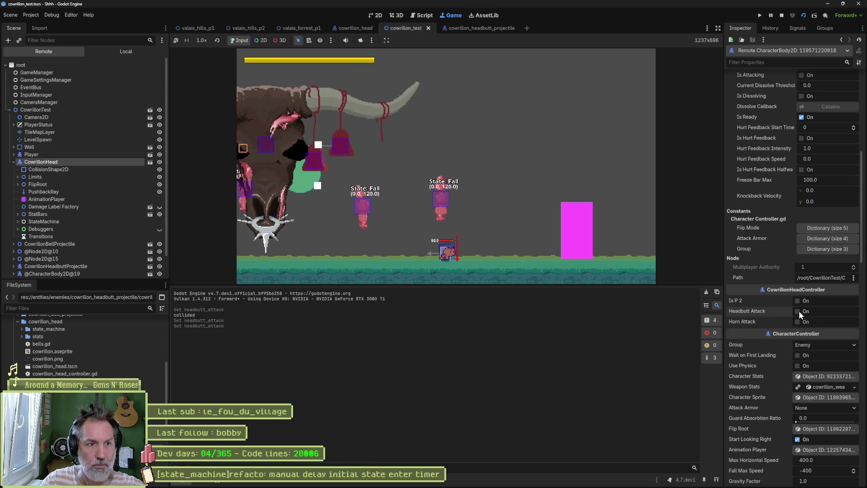
key("F8")
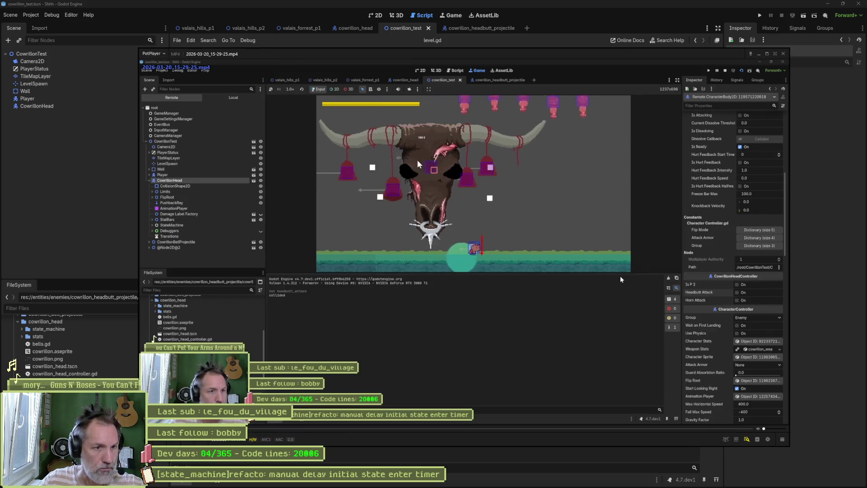
Pause and close the replay, select the Asana task title, then bring Fork forward.
left_click(620, 279)
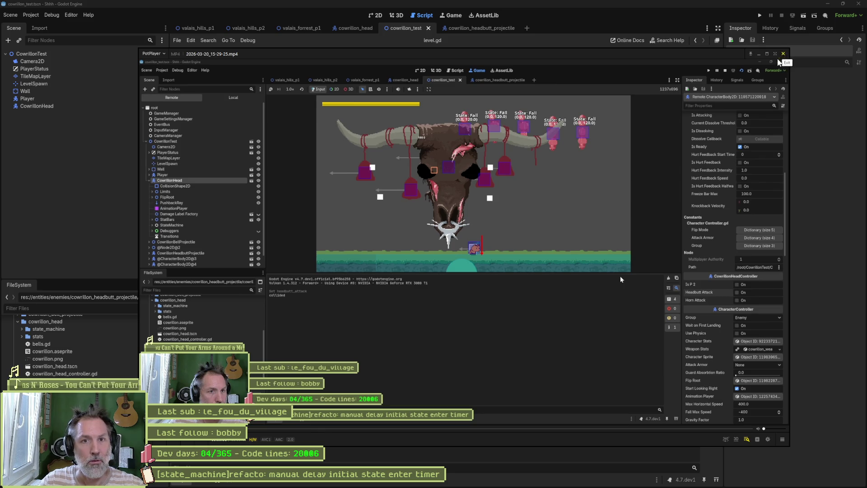
left_click(783, 53)
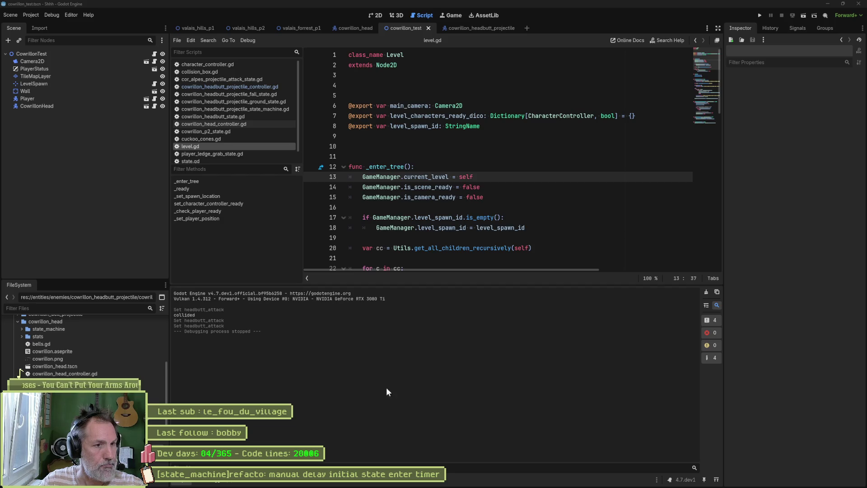
left_click(478, 483)
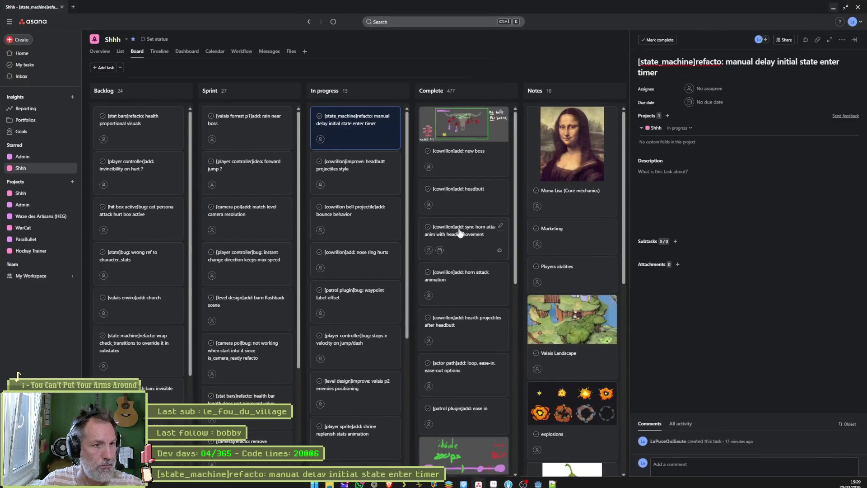
triple_click(631, 71)
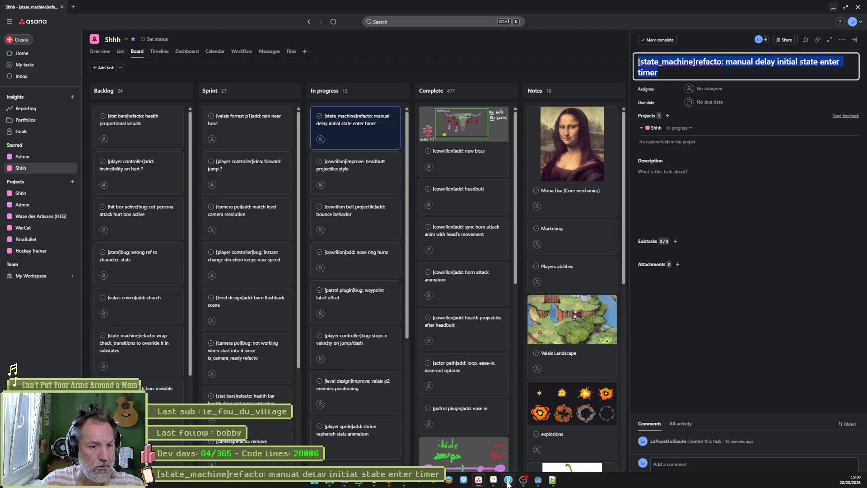
left_click(508, 480)
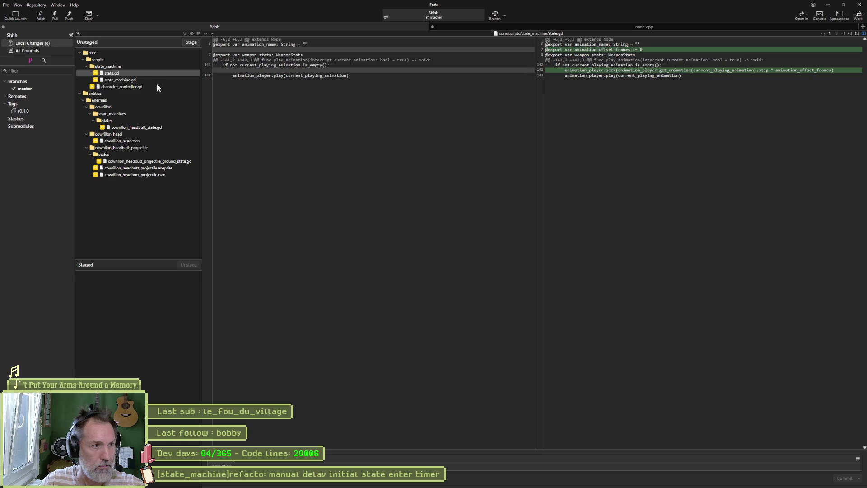
Review the unstaged state_machine.gd and character_controller.gd diffs in Fork, then return to Godot.
mouse_move(293, 73)
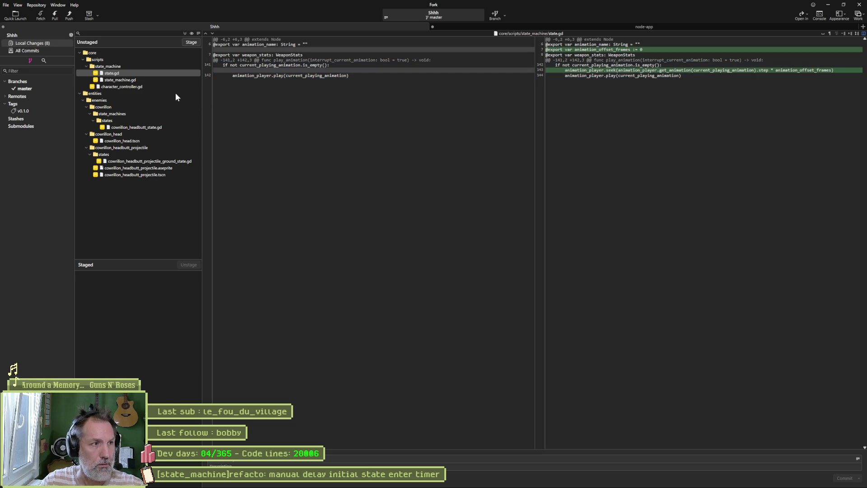
left_click(156, 80)
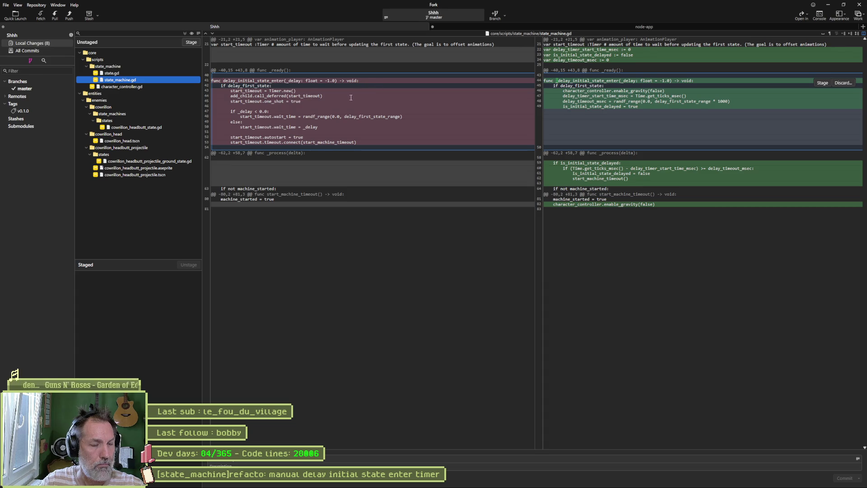
left_click(141, 87)
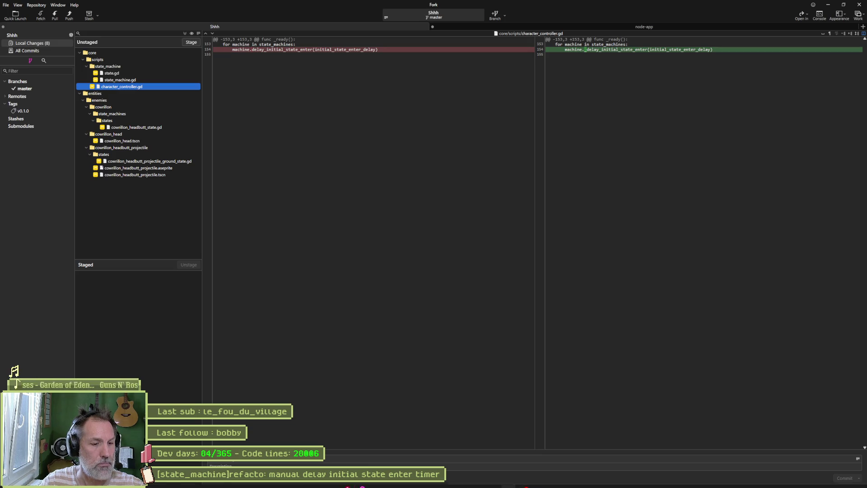
left_click(537, 480)
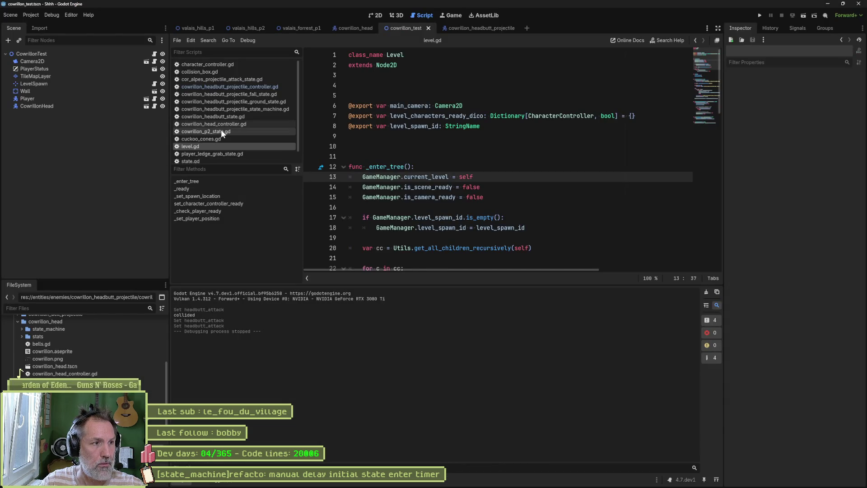
In state_machine.gd, set up Replace in Files from _delay_initial_state_enter to delay_initial_state_enter.
scroll(221, 129, "down", 1)
left_click(201, 157)
scroll(384, 164, "down", 7)
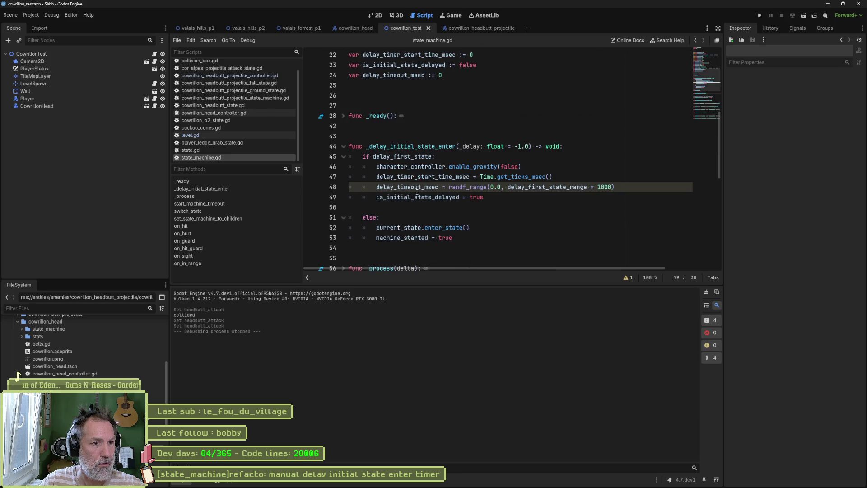
double_click(395, 146)
key("ctrl+shift+r")
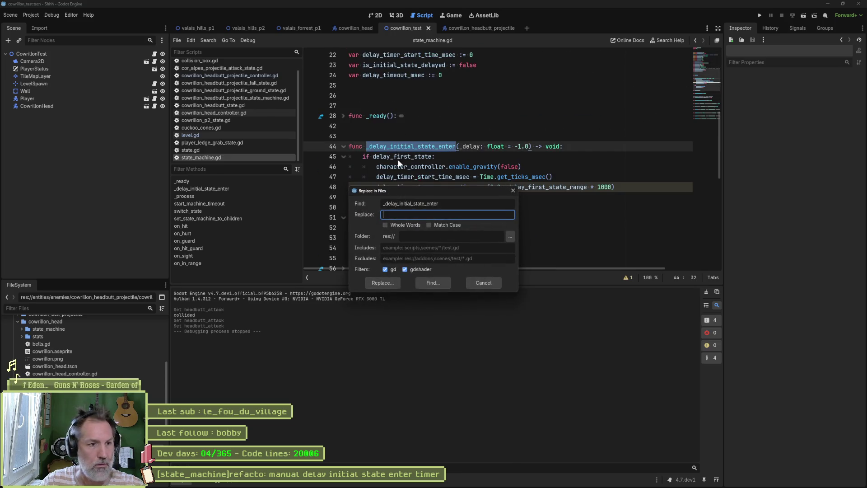
left_click_drag(454, 202, 383, 203)
key("ctrl+c")
left_click(394, 216)
key("ctrl+v")
With Whole Words enabled, replace every match across the project and close the results.
left_click(420, 226)
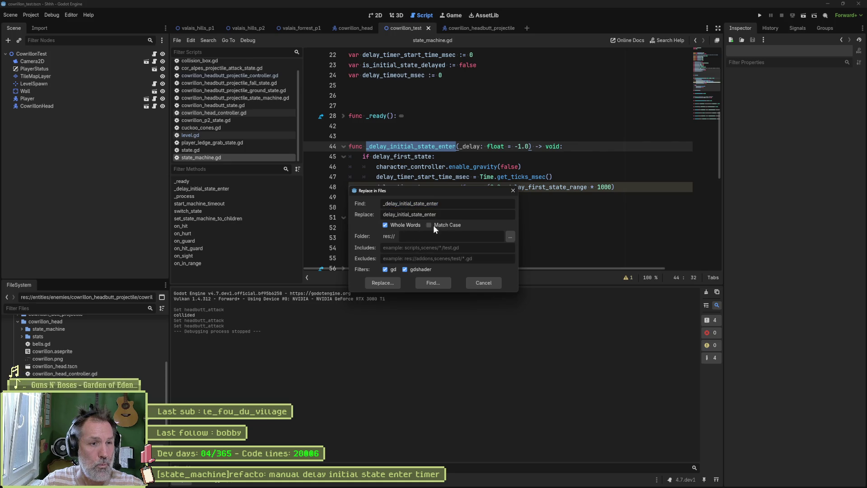
left_click(391, 283)
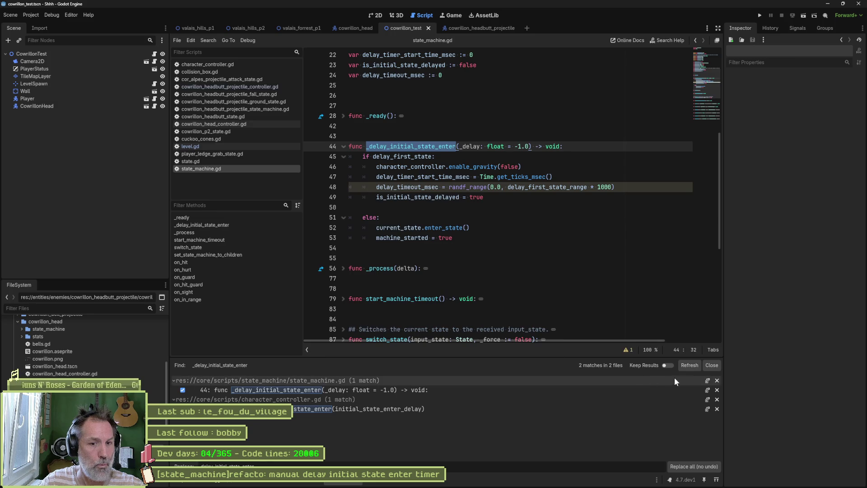
left_click(695, 466)
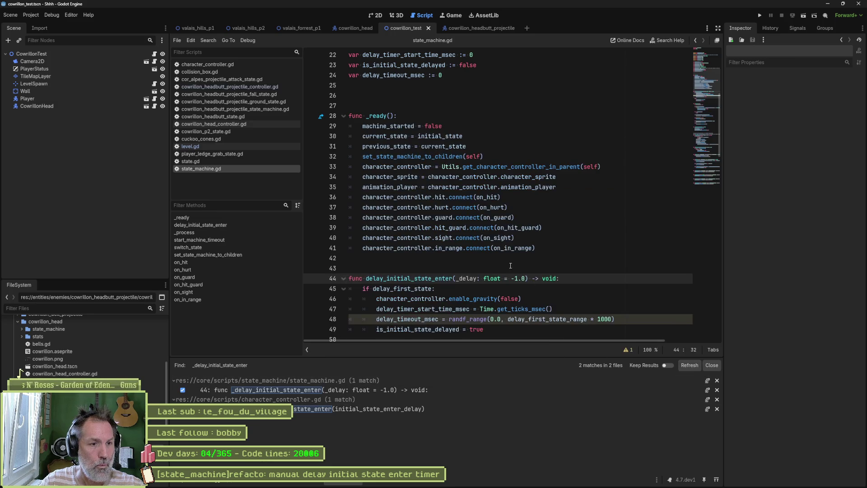
left_click(716, 366)
left_click(483, 266)
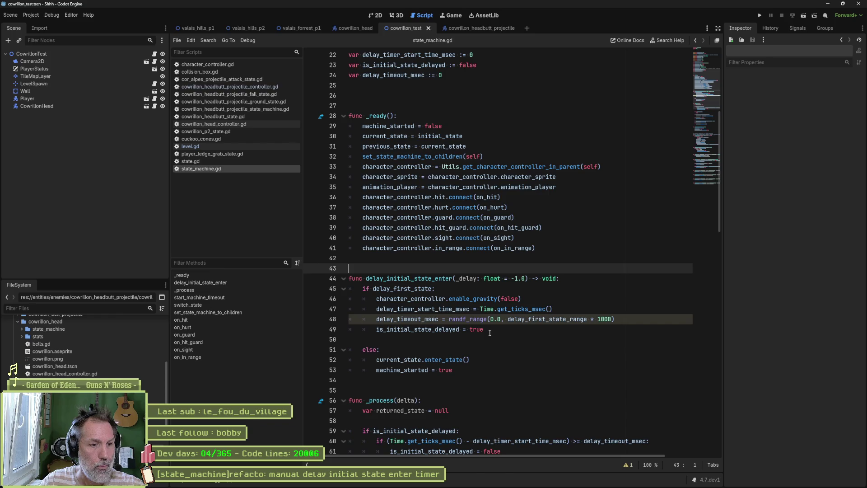
Select delay_timeout_msec on line 48, check the Errors tab's float-to-int narrowing warning, and select '* 1000'.
double_click(410, 321)
mouse_move(473, 319)
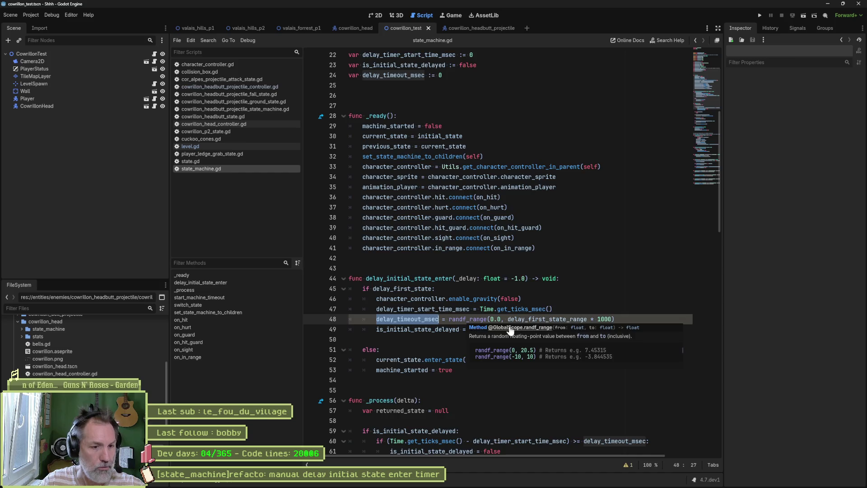
scroll(567, 324, "down", 2)
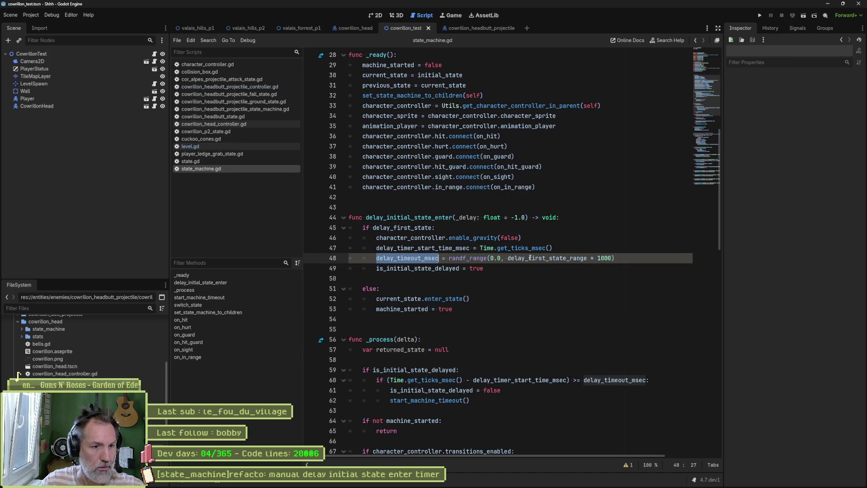
mouse_move(530, 258)
left_click(213, 484)
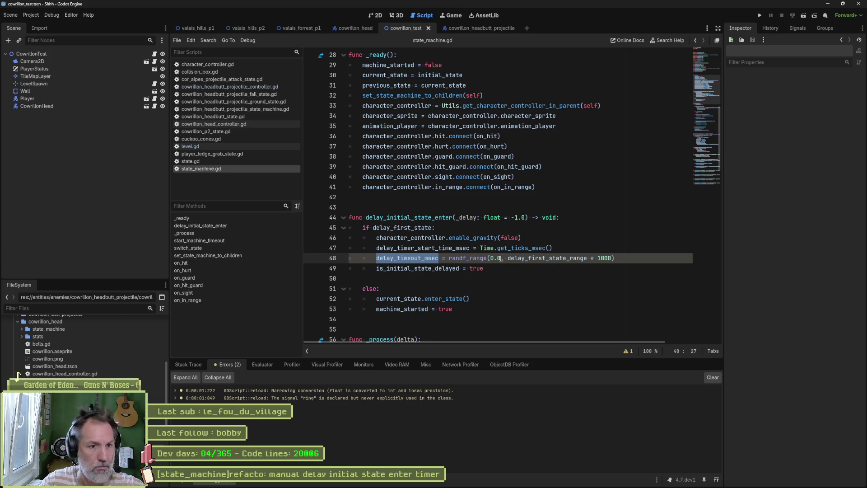
left_click_drag(591, 257, 612, 258)
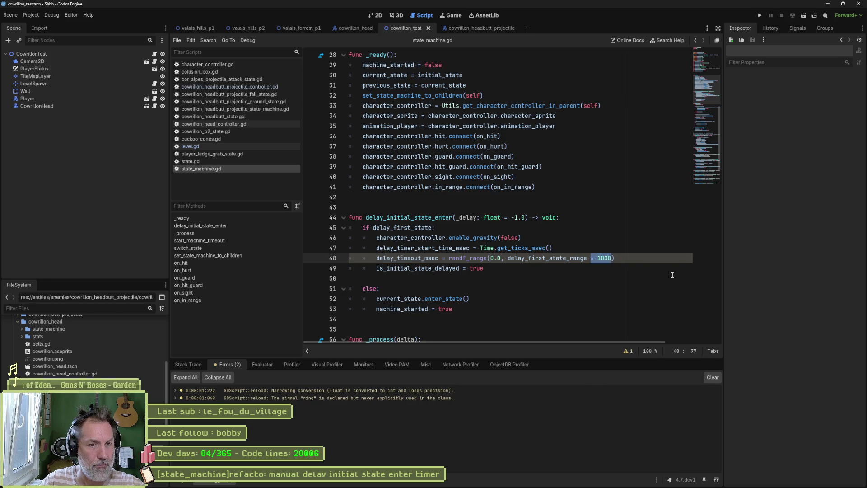
Move the * 1000 multiplier outside the randf_range call on line 48 and save.
key("BackSpace")
type(")")
key("ctrl+z")
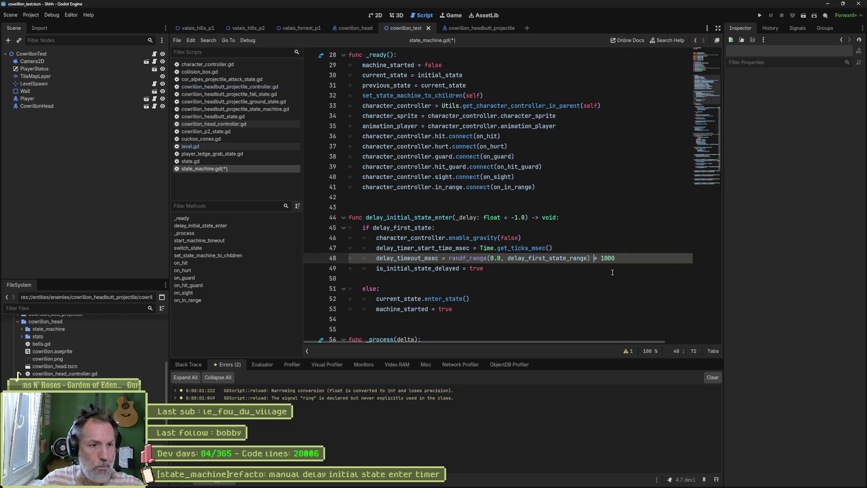
key("ctrl+s")
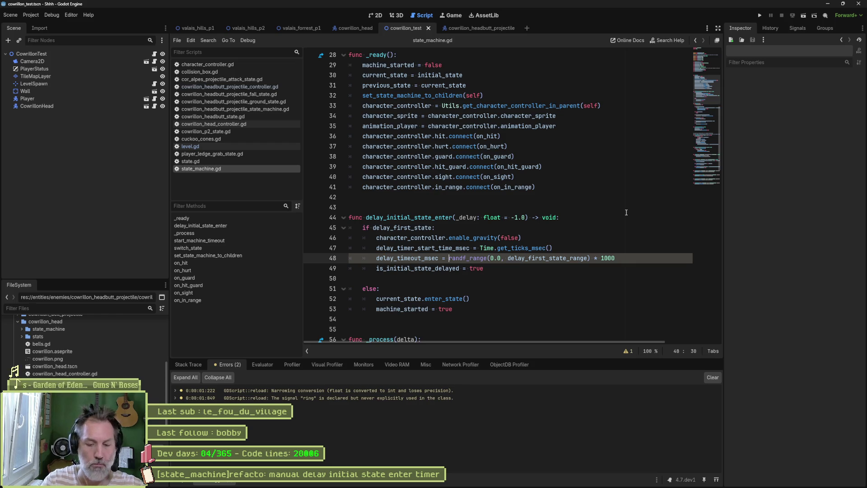
Wrap the whole random delay times 1000 in an (int) cast, remove the extra space, and save.
type("(int)")
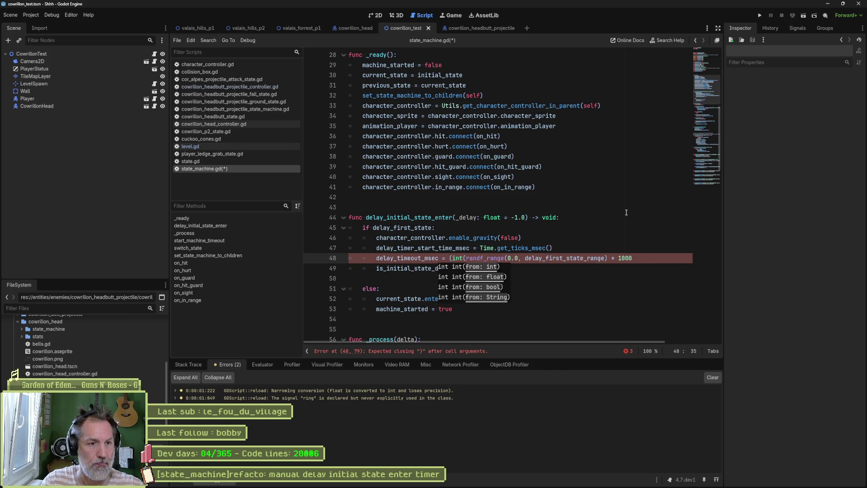
type("(")
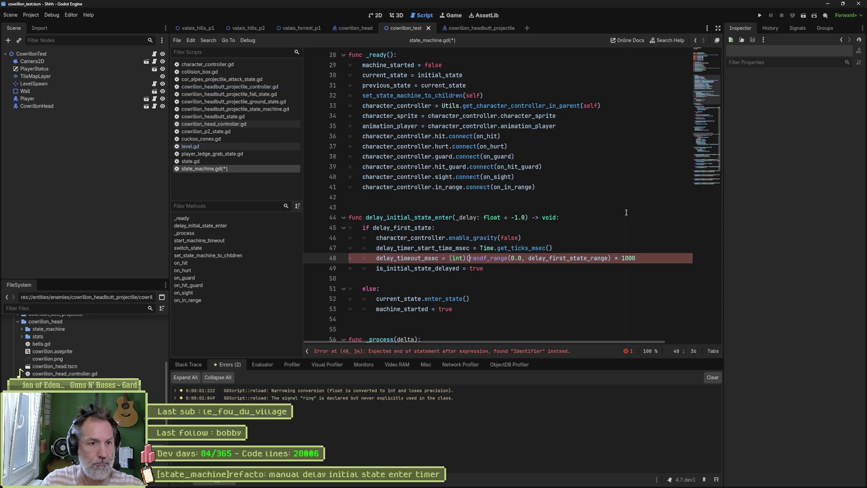
key("End")
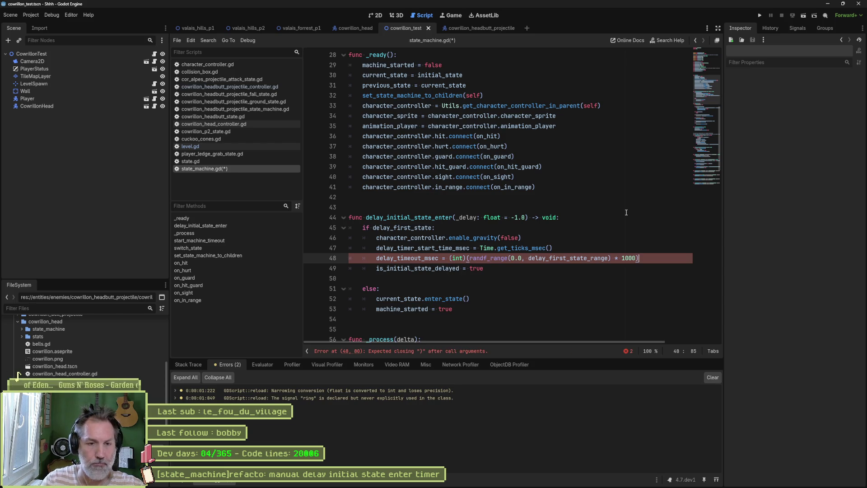
key("ctrl+s")
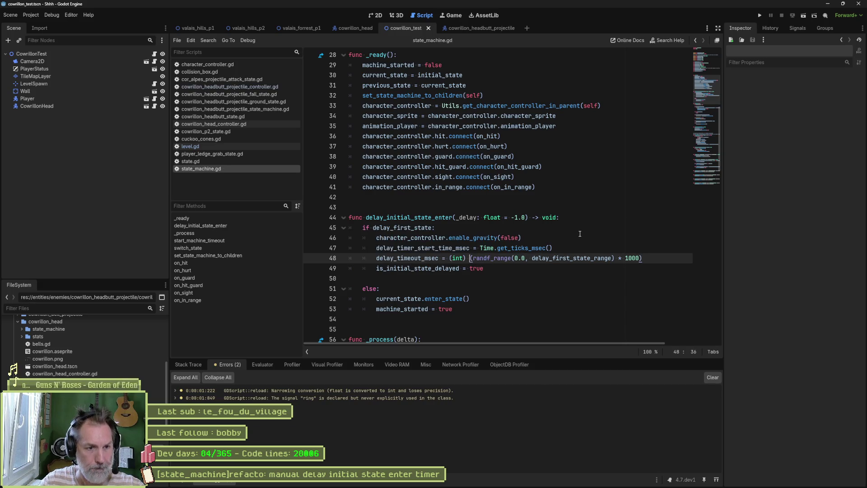
key("BackSpace")
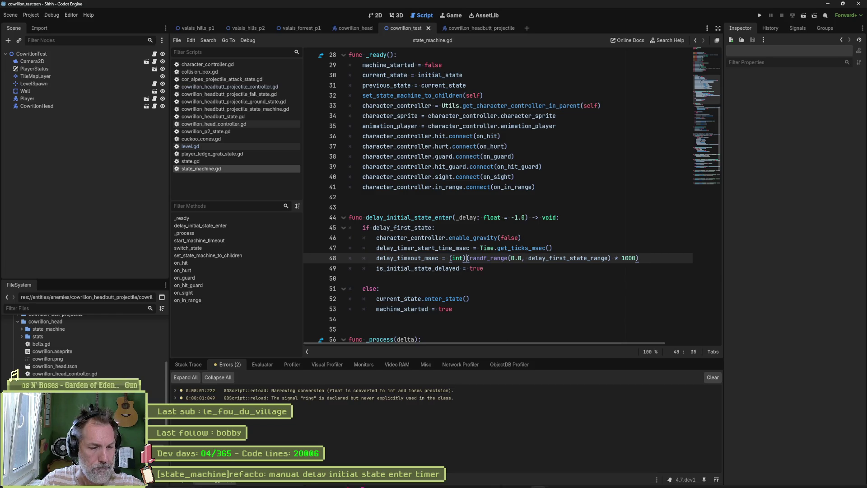
key("alt+Tab")
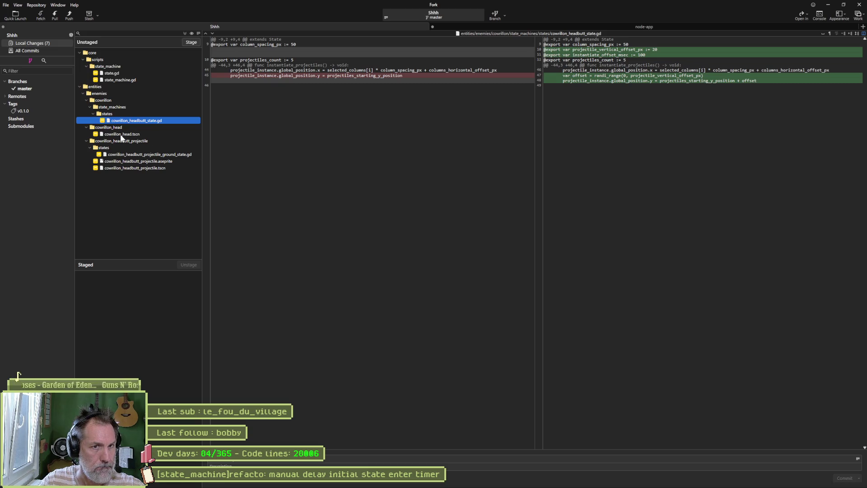
View the projectile ground state diff and move the [state_machine]refacto Asana task to Complete.
left_click(137, 154)
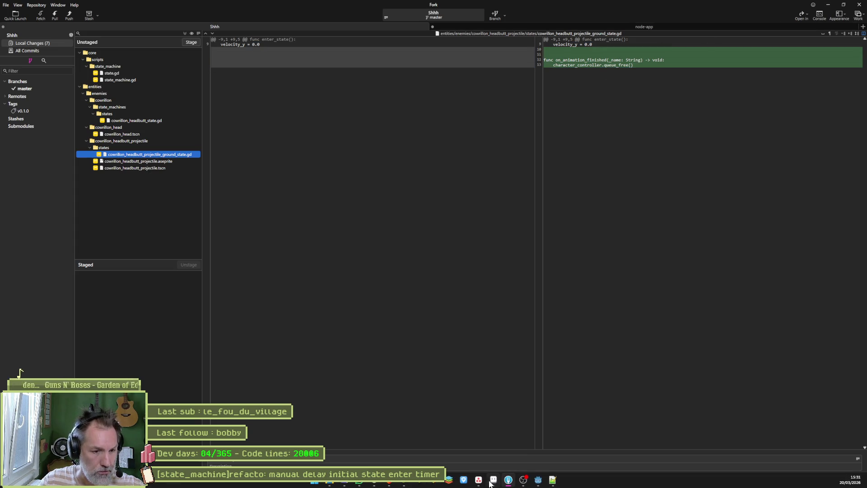
left_click(484, 481)
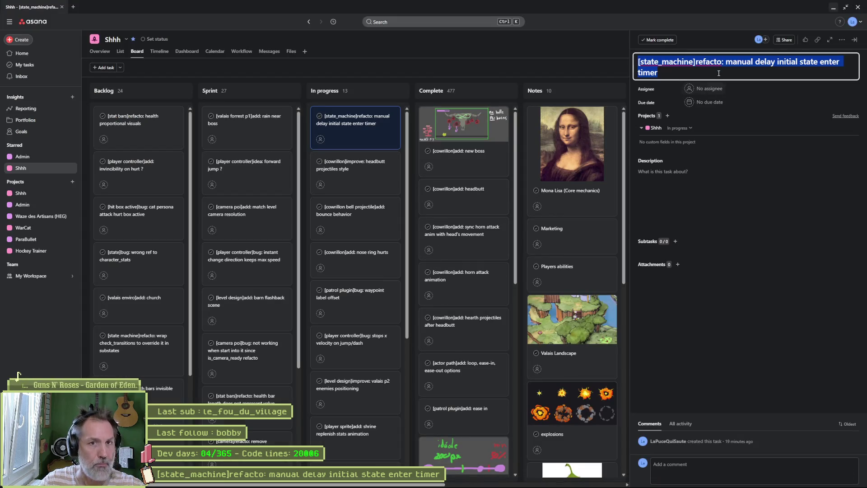
left_click_drag(397, 113, 447, 115)
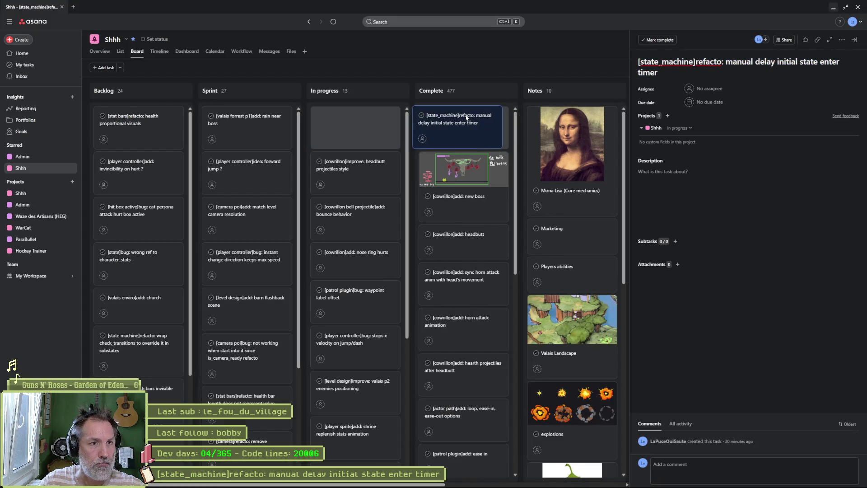
Paste the copied task title into Fork's commit summary.
left_click(833, 9)
left_click(292, 459)
key("ctrl+v")
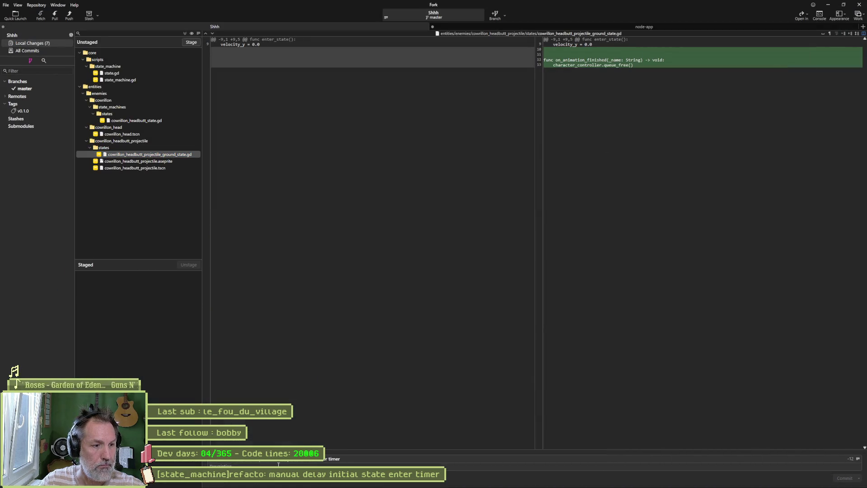
Append 'instead of Godot's Timer' to the commit summary, then check the Asana board.
type("r:")
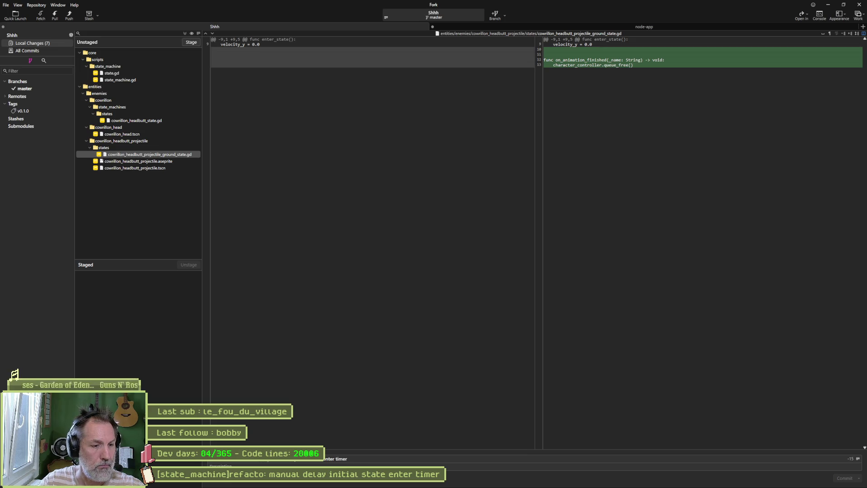
key("ctrl+Down")
key("Escape")
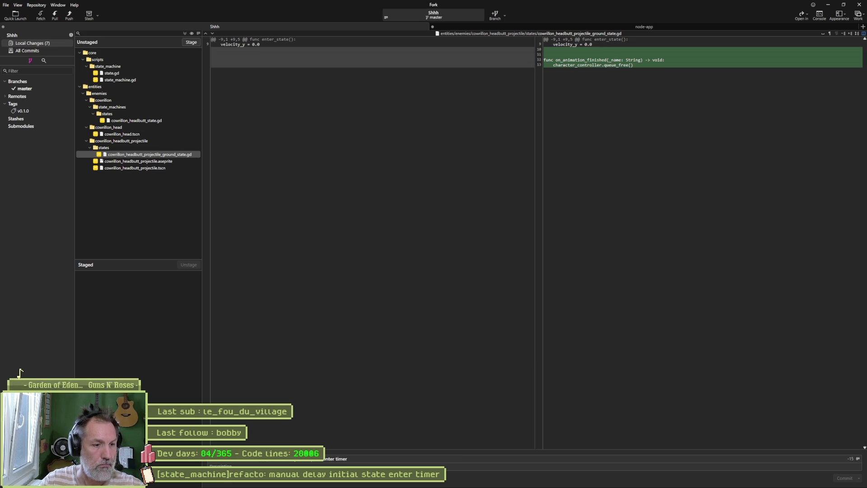
type("instead of Godot's")
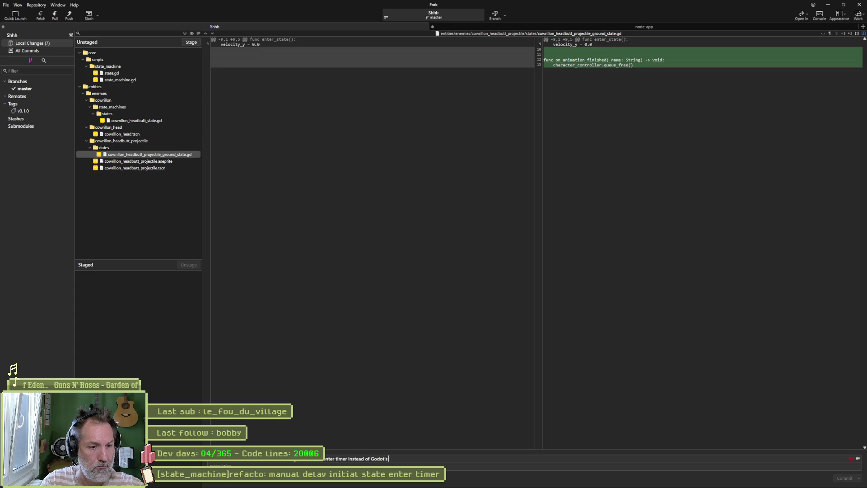
type(" Timer")
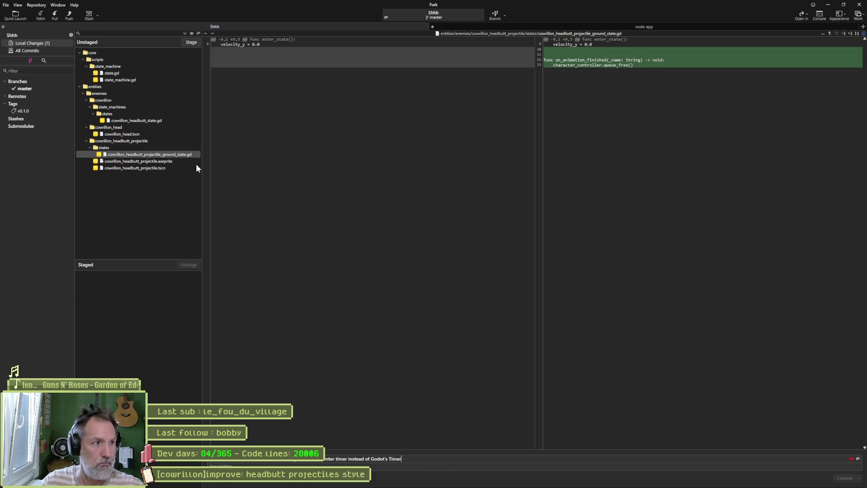
key("alt+Tab")
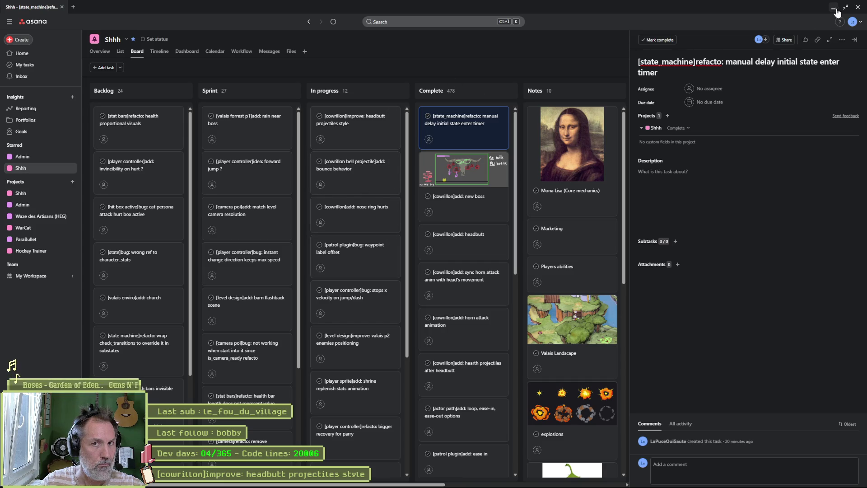
key("alt+Tab")
Add '& [cowrillon]added: headbutt projectiles disappear after splashing on ground' to the summary.
type("& [cowrillon]ad")
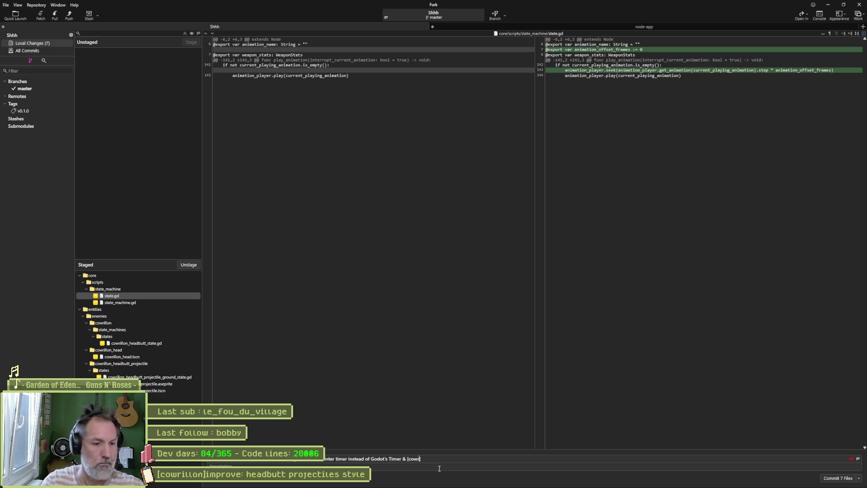
type("ded: now proje")
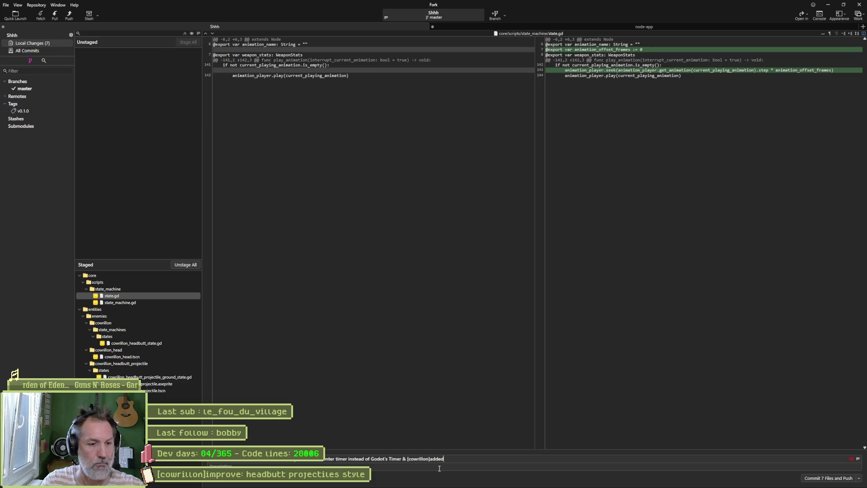
key("BackSpace")
key("BackSpace")
key("BackSpace")
type("headbutt projectiles disappear ")
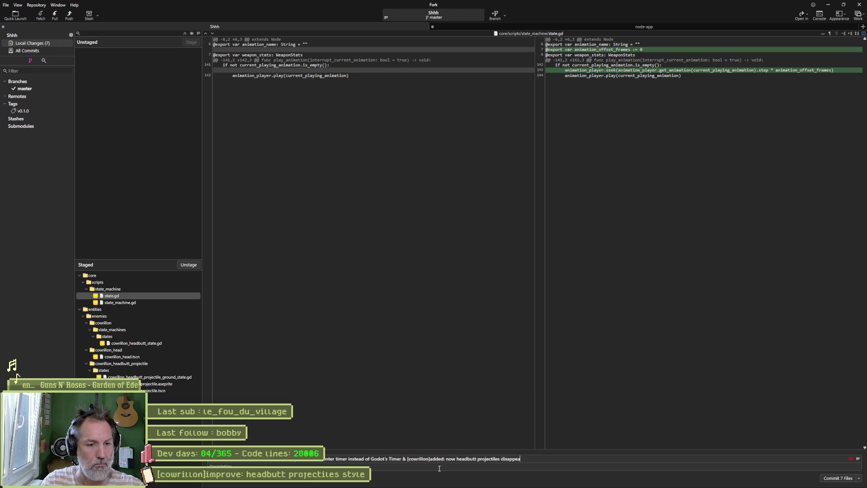
type("after")
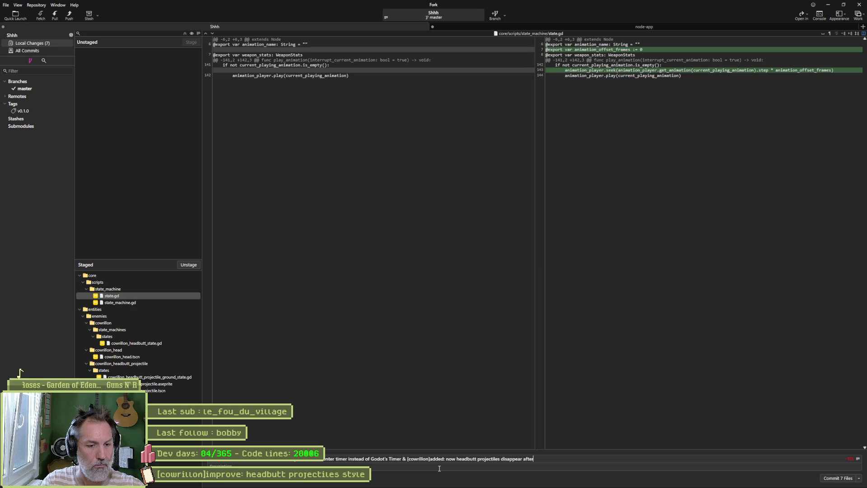
type("splashing on ground")
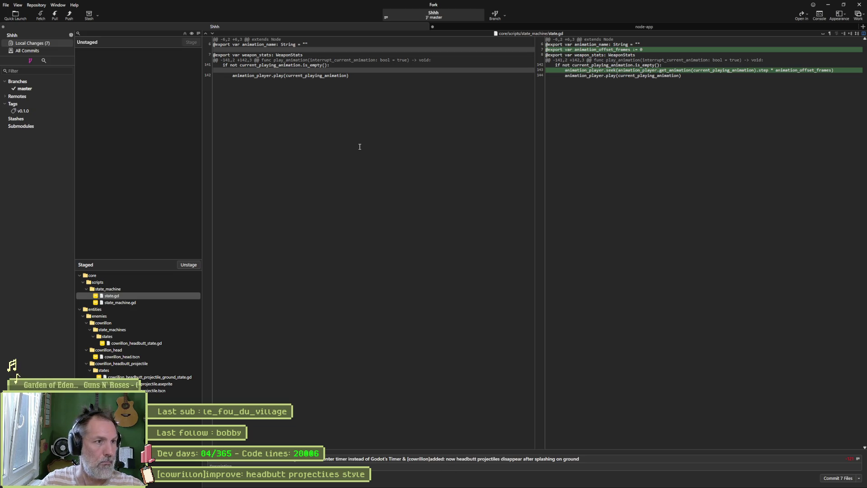
Copy the headbutt projectiles style task title from Asana and append it after '&', adding 'd'.
key("alt+Tab")
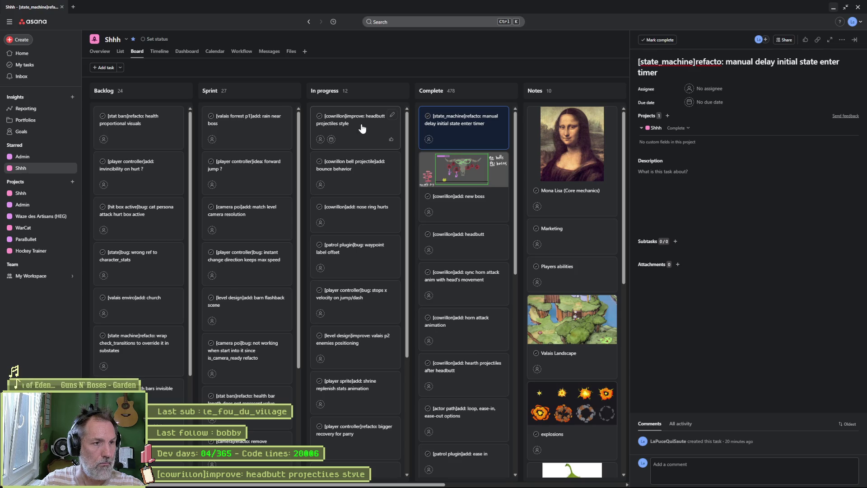
left_click(361, 127)
triple_click(704, 61)
key("ctrl+c")
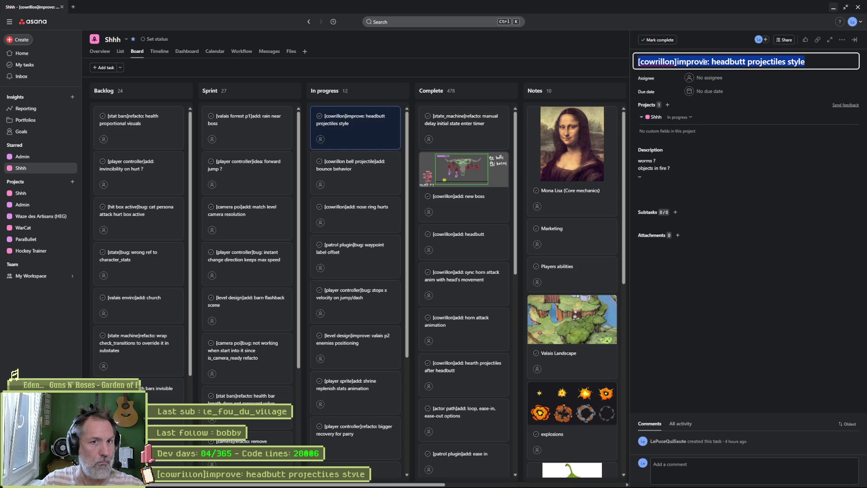
key("alt+Tab")
type("&")
key("ctrl+v")
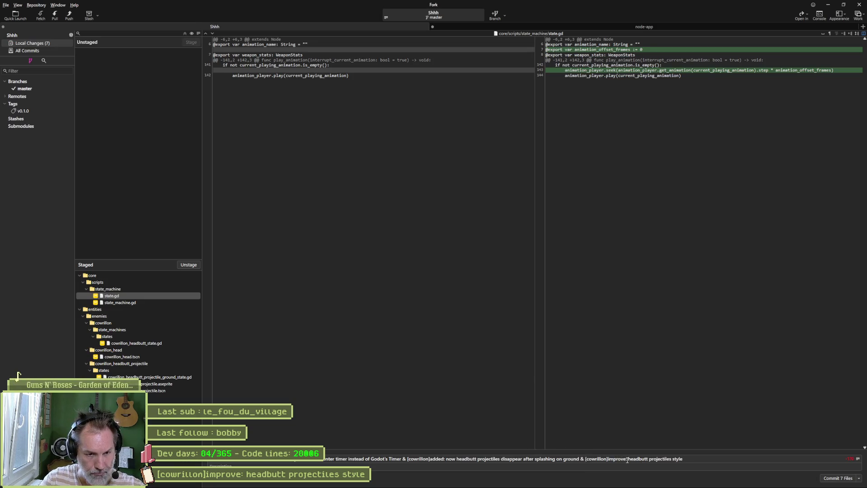
type("d")
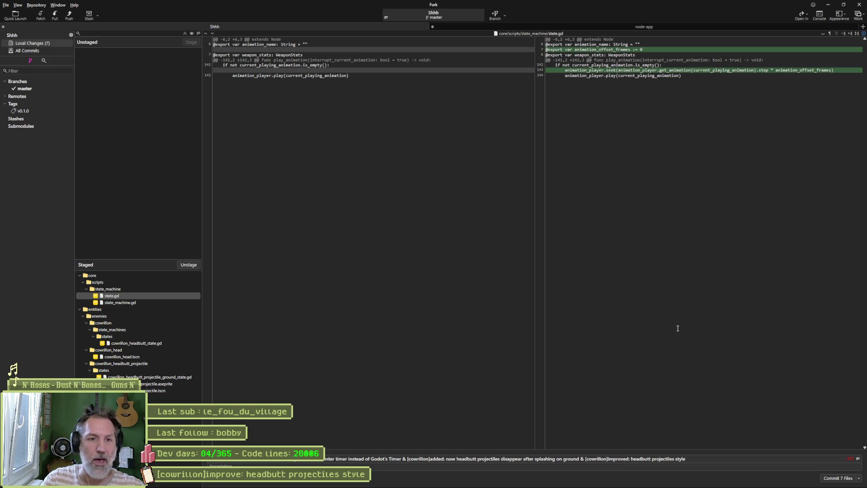
left_click(538, 480)
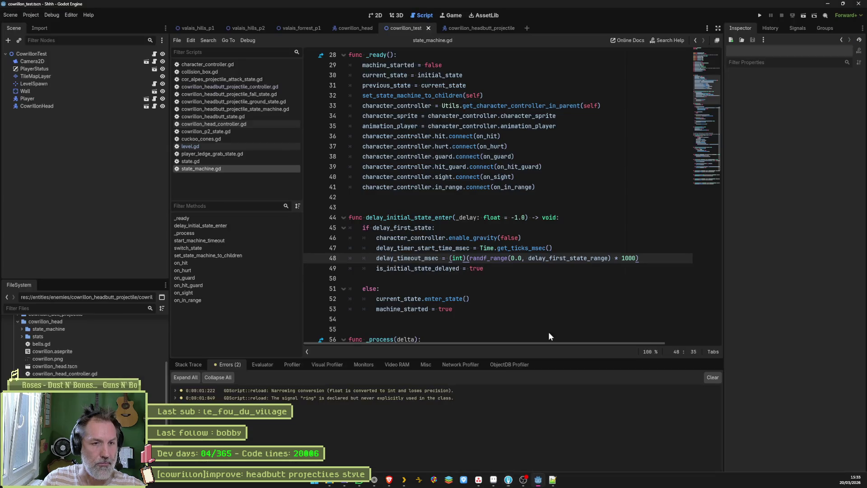
left_click(541, 167)
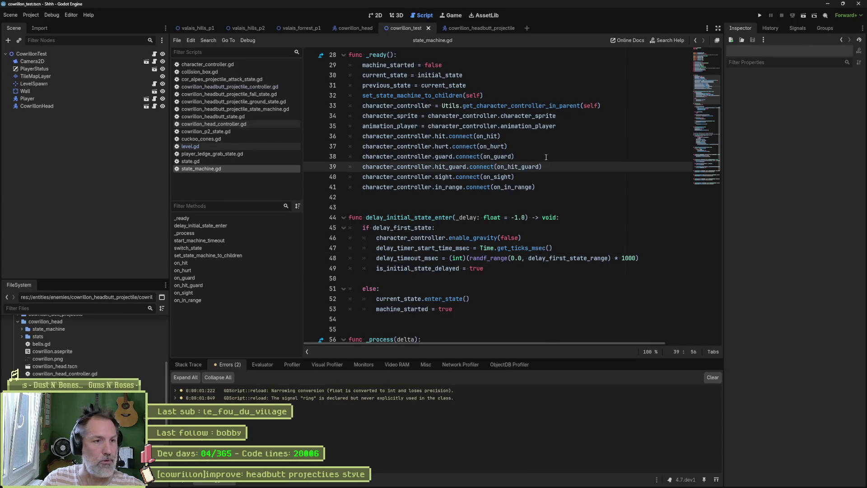